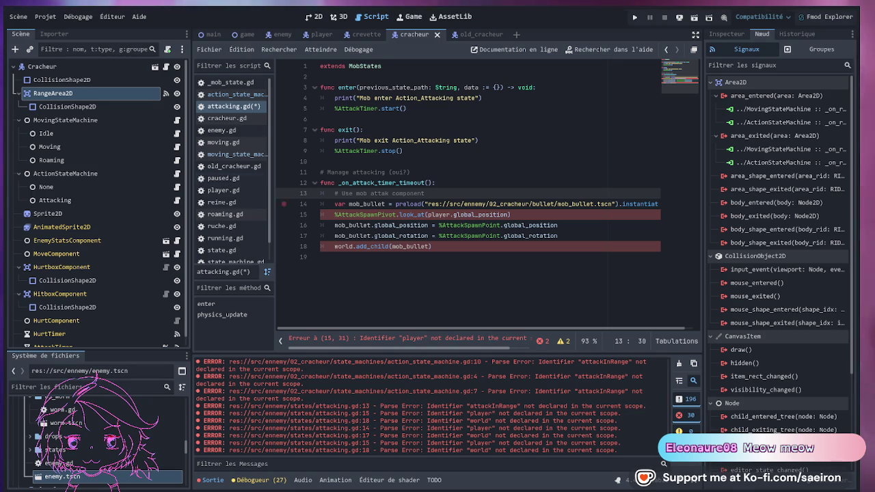
Place the caret at the end of the look_at line in attacking.gd.
{"action": "left_click", "coordinate": [543, 217]}
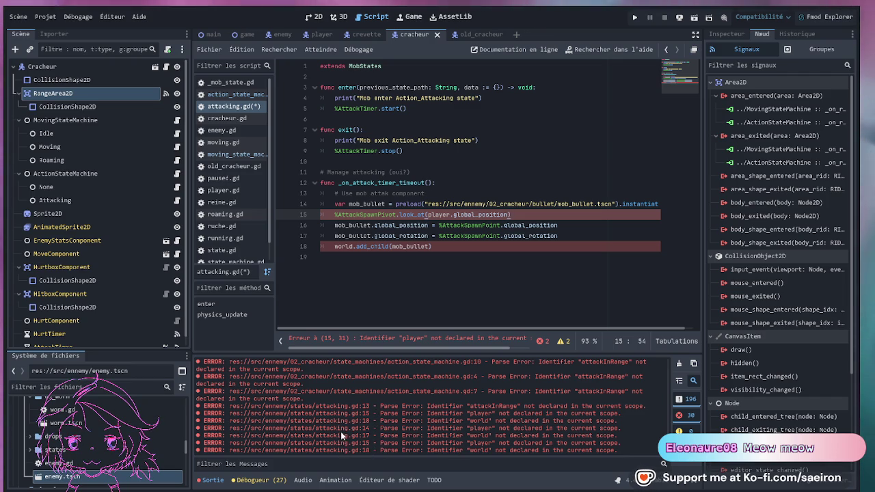
Delete the '# Manage attacking (oui?)' comment on line 11 of attacking.gd.
{"action": "left_click", "coordinate": [426, 173]}
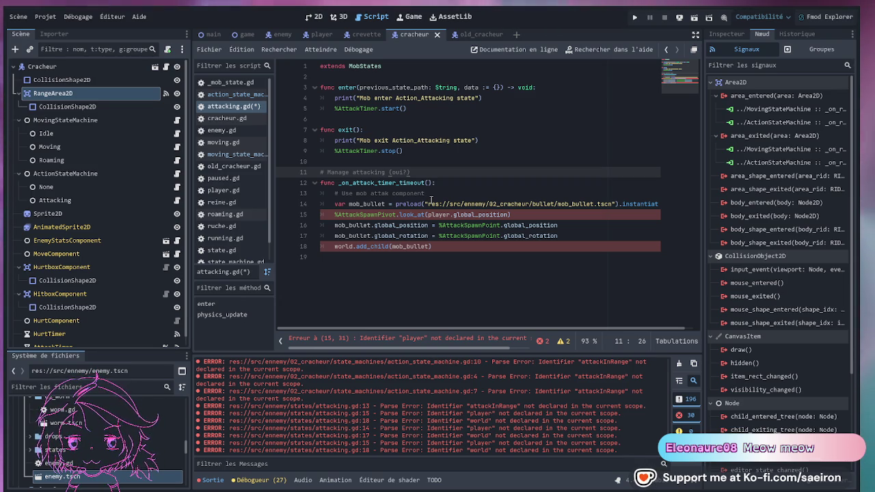
{"action": "key", "text": "shift+Home"}
{"action": "key", "text": "BackSpace"}
{"action": "key", "text": "Delete"}
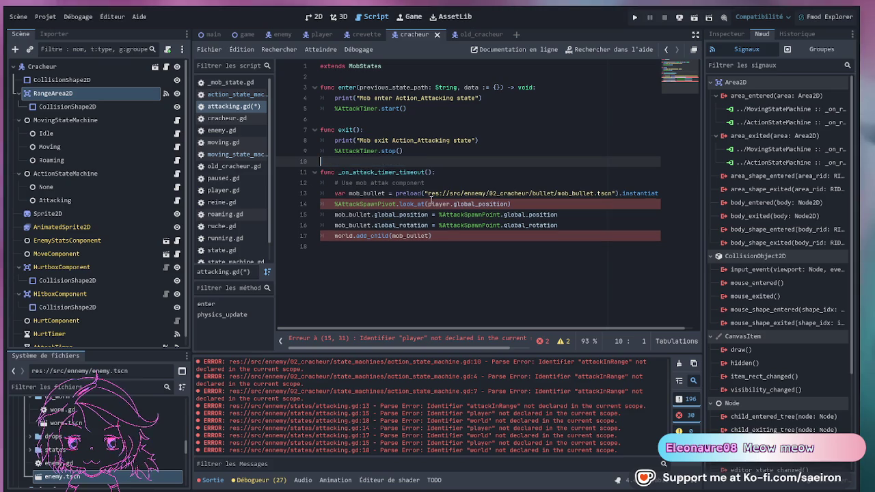
Add blank lines and declare 'signal attacking' below the extends line.
{"action": "key", "text": "Down"}
{"action": "key", "text": "Return"}
{"action": "key", "text": "Up"}
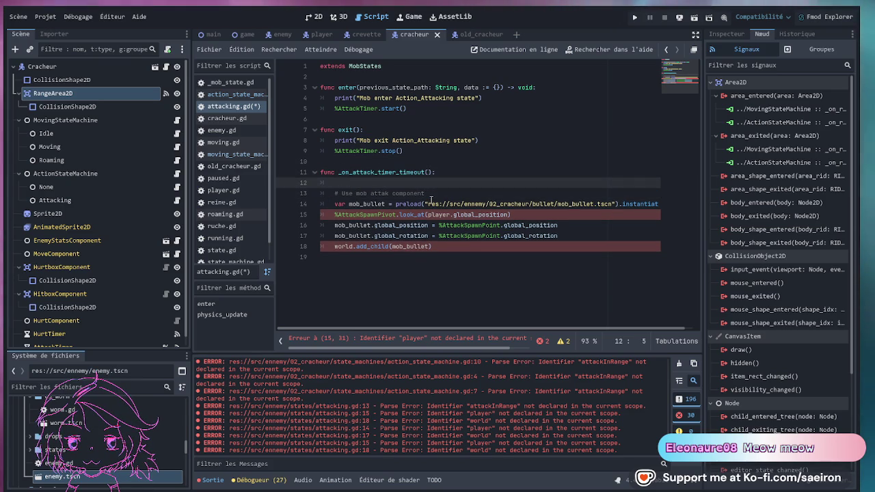
{"action": "key", "text": "Up"}
{"action": "key", "text": "Up"}
{"action": "key", "text": "Up"}
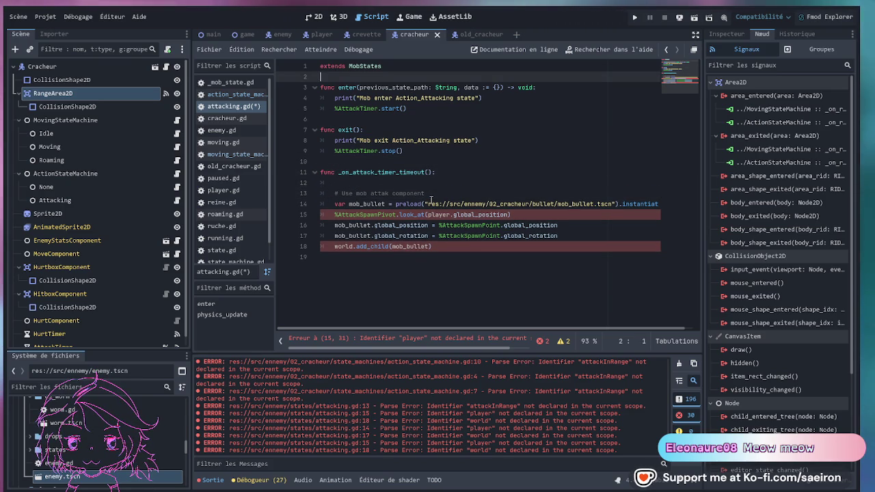
{"action": "key", "text": "Return"}
{"action": "key", "text": "Up"}
{"action": "key", "text": "Return"}
{"action": "type", "text": "signal atta"}
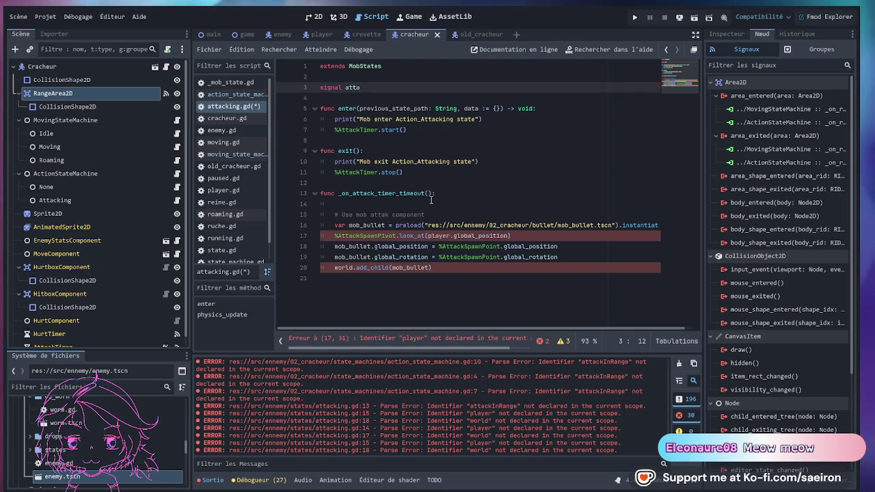
{"action": "type", "text": "cking"}
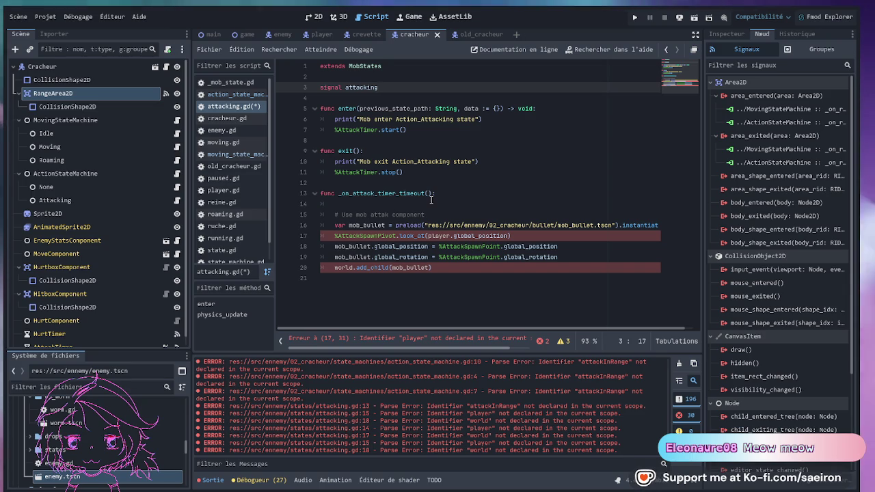
Call attacking.emit() inside _on_attack_timer_timeout.
{"action": "key", "text": "Down"}
{"action": "key", "text": "Down"}
{"action": "key", "text": "Down"}
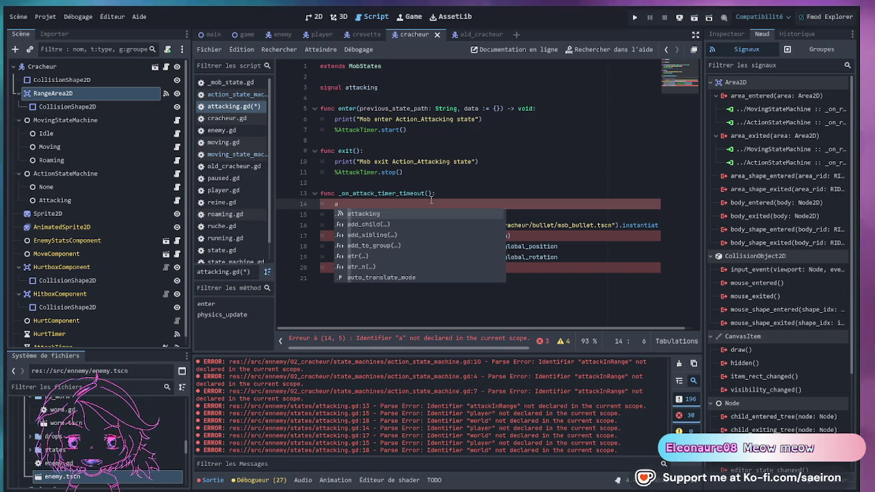
{"action": "key", "text": "Return"}
{"action": "type", "text": "."}
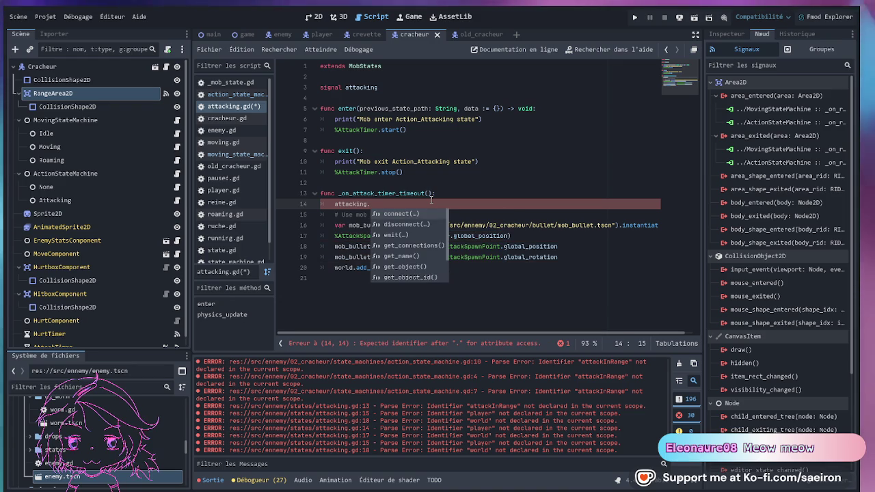
{"action": "key", "text": "Down"}
{"action": "key", "text": "Down"}
{"action": "key", "text": "Return"}
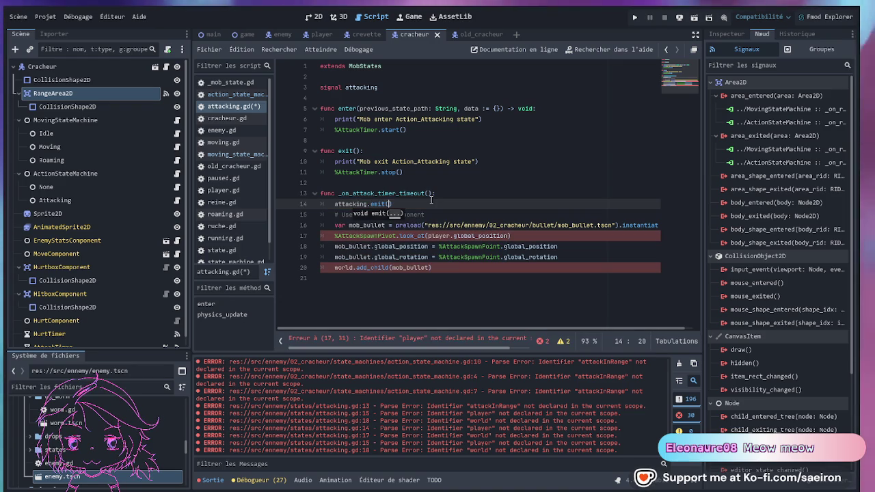
Comment out bullet-spawning lines 15–20 with Ctrl+K and save attacking.gd.
{"action": "key", "text": "Down"}
{"action": "key", "text": "shift+Down"}
{"action": "key", "text": "shift+Down"}
{"action": "key", "text": "shift+Down"}
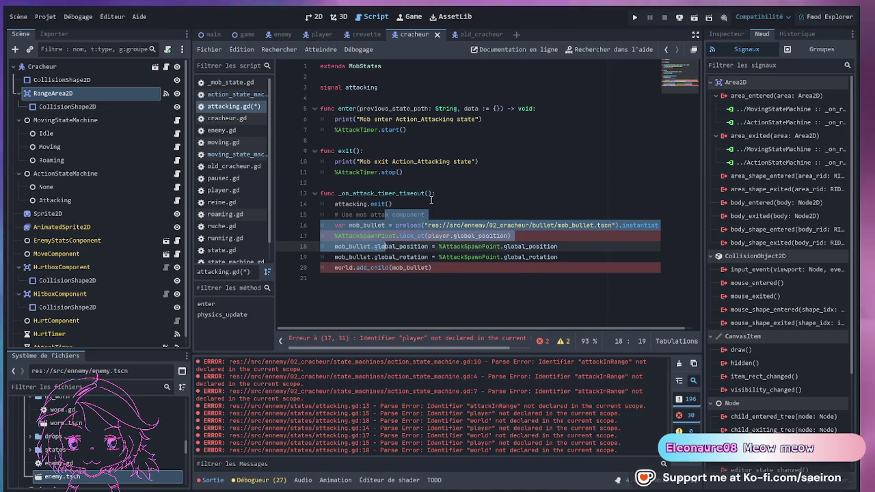
{"action": "key", "text": "ctrl+k"}
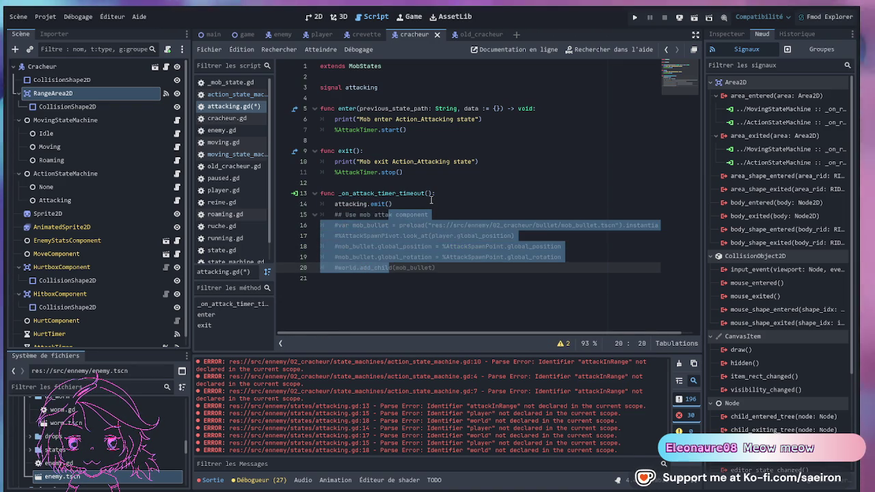
{"action": "key", "text": "ctrl+s"}
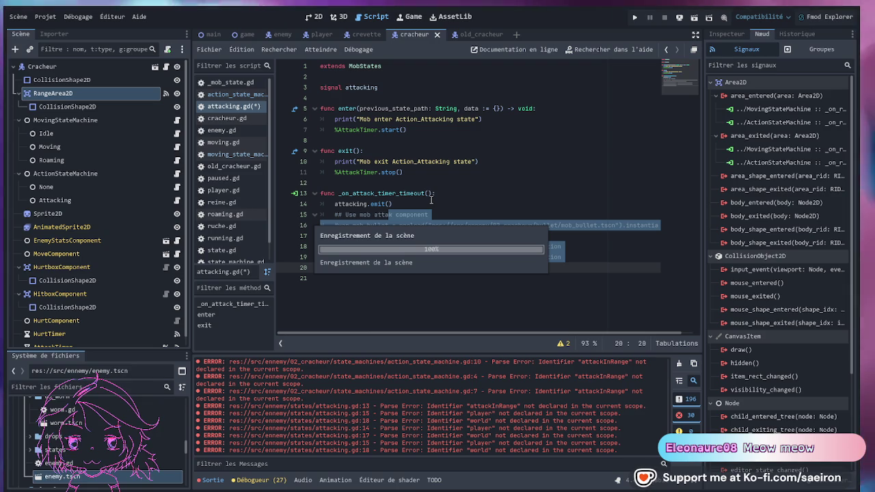
{"action": "key", "text": "Up"}
{"action": "key", "text": "Up"}
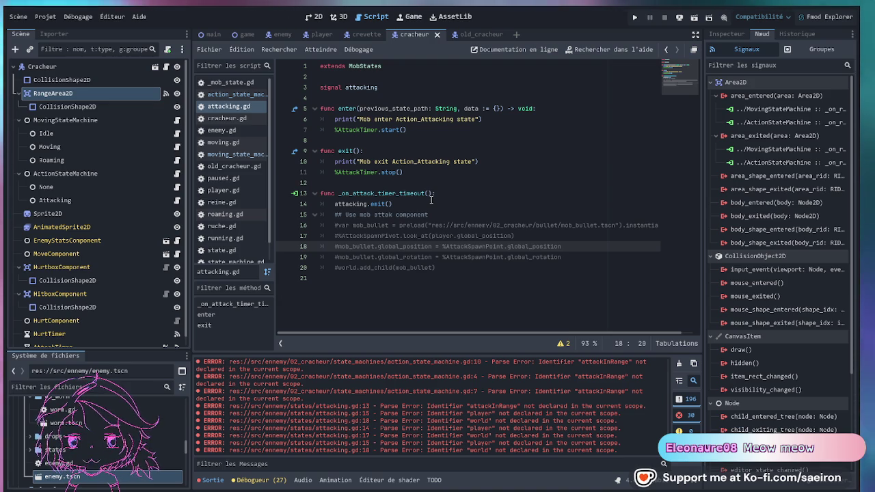
Select AttackSpawnPivot and its AttackSpawnPoint child in the crevette scene.
{"action": "left_click", "coordinate": [389, 235]}
{"action": "left_click", "coordinate": [364, 35]}
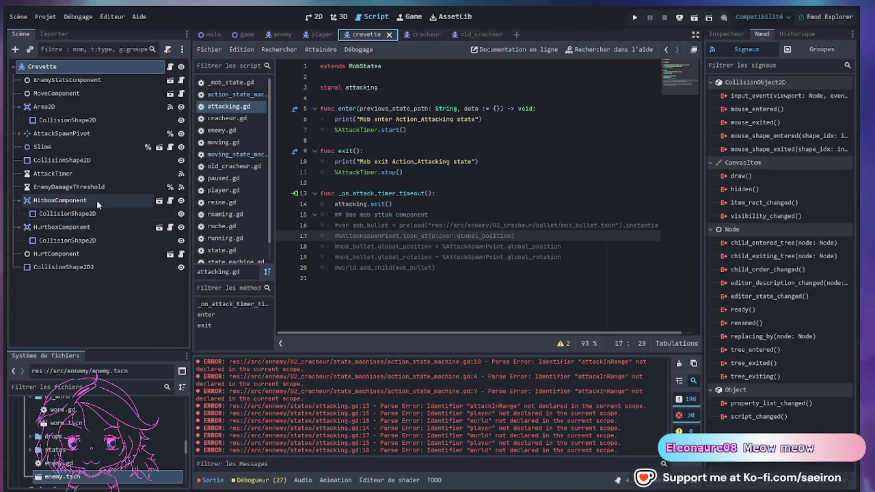
{"action": "left_click", "coordinate": [18, 133]}
{"action": "left_click", "coordinate": [48, 134]}
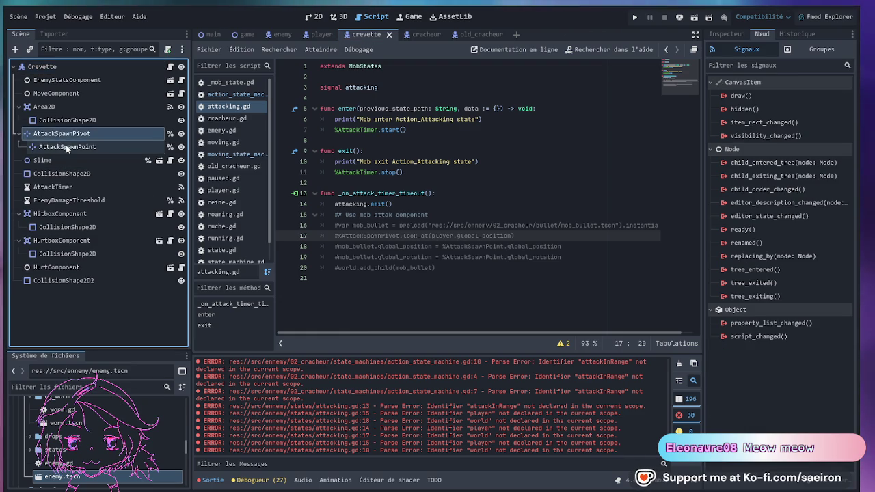
{"action": "left_click", "coordinate": [67, 146]}
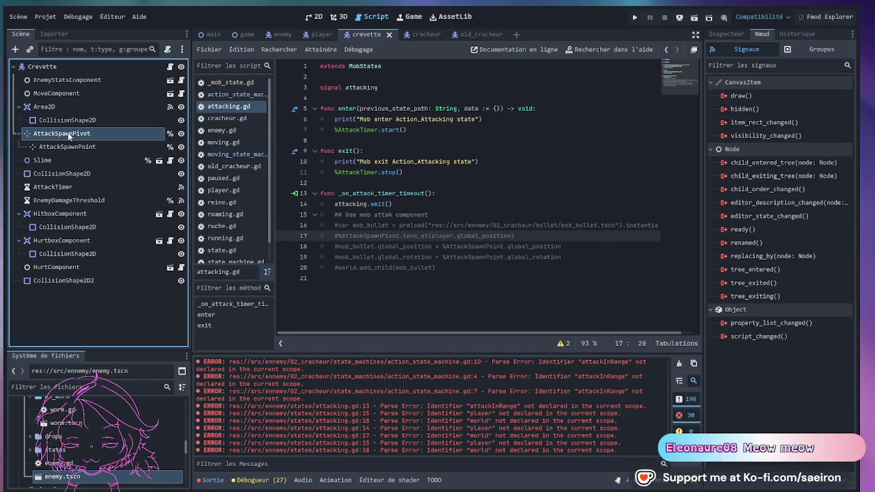
{"action": "left_click", "coordinate": [63, 147], "text": "shift"}
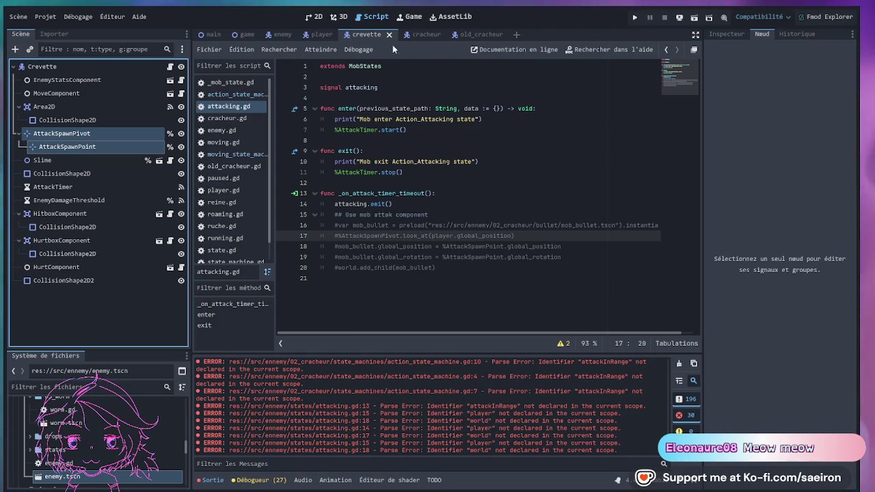
Paste old_cracheur's AttackSpawnPivot and AttackSpawnPoint under the Cracheur root node.
{"action": "mouse_move", "coordinate": [435, 41]}
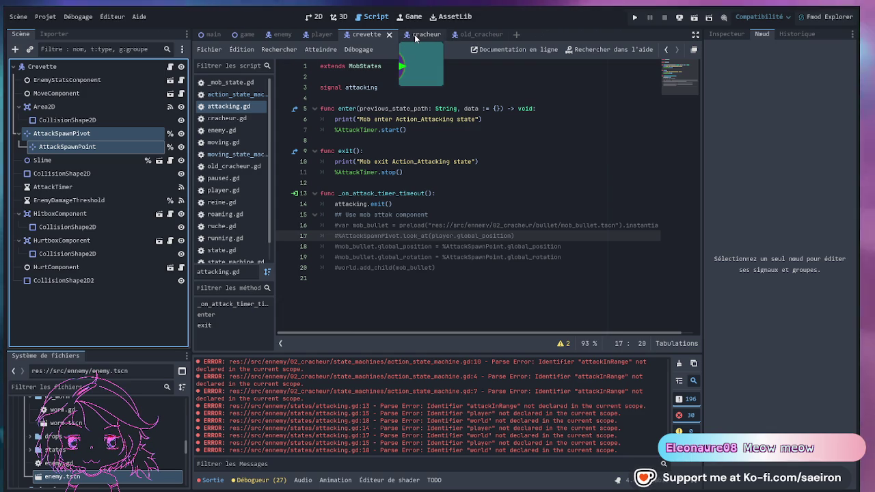
{"action": "left_click", "coordinate": [462, 36]}
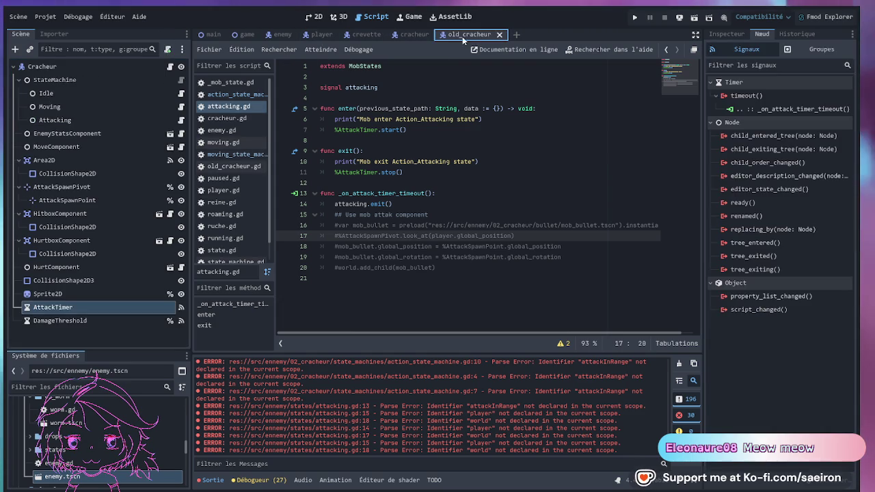
{"action": "left_click", "coordinate": [67, 189]}
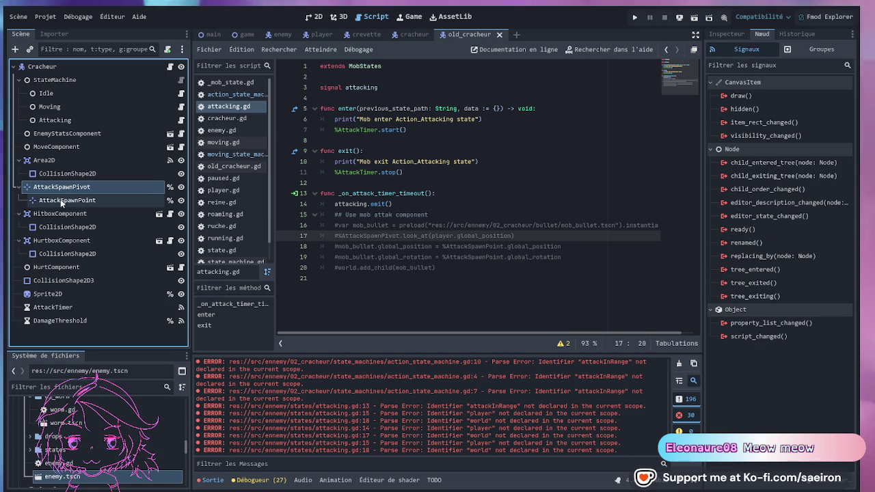
{"action": "left_click", "coordinate": [61, 200], "text": "ctrl"}
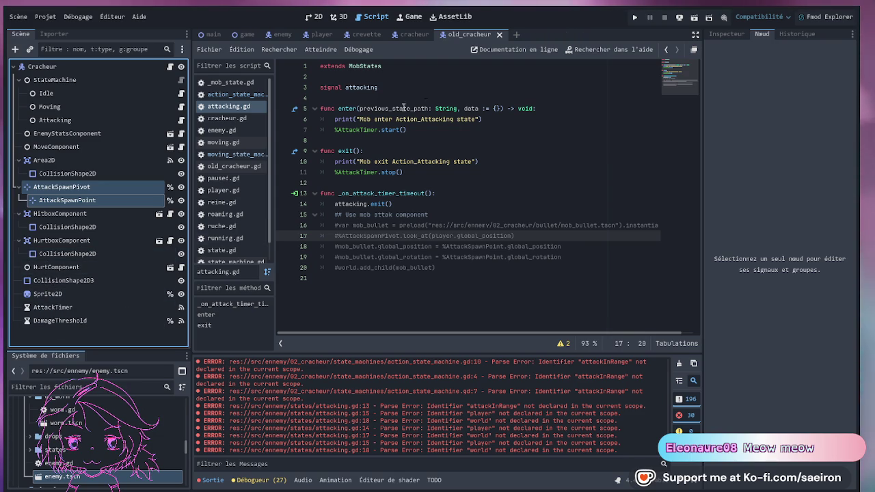
{"action": "left_click", "coordinate": [415, 34]}
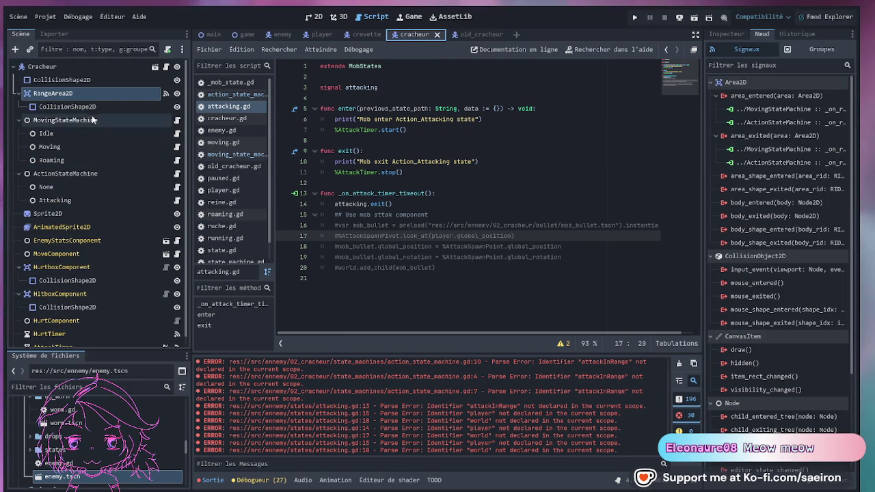
{"action": "left_click", "coordinate": [68, 67]}
{"action": "key", "text": "ctrl+v"}
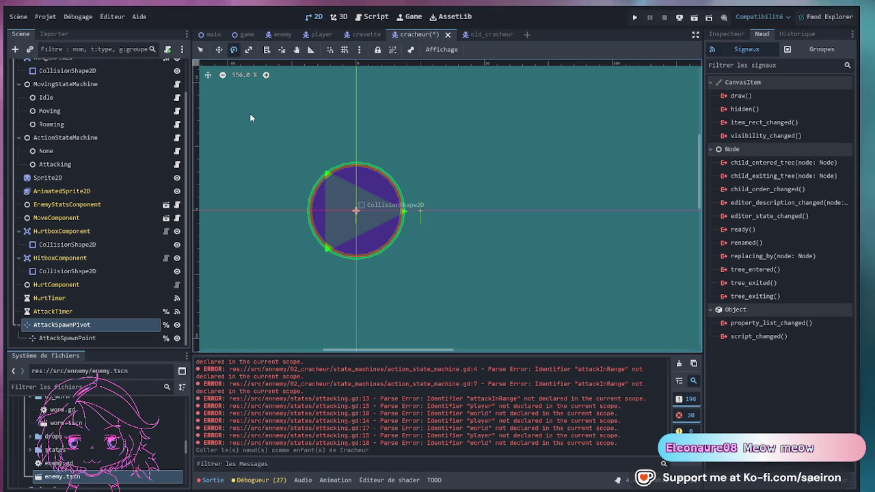
Switch to the 2D view and open cracheur.gd via the Cracheur node's script icon.
{"action": "key", "text": "ctrl+F1"}
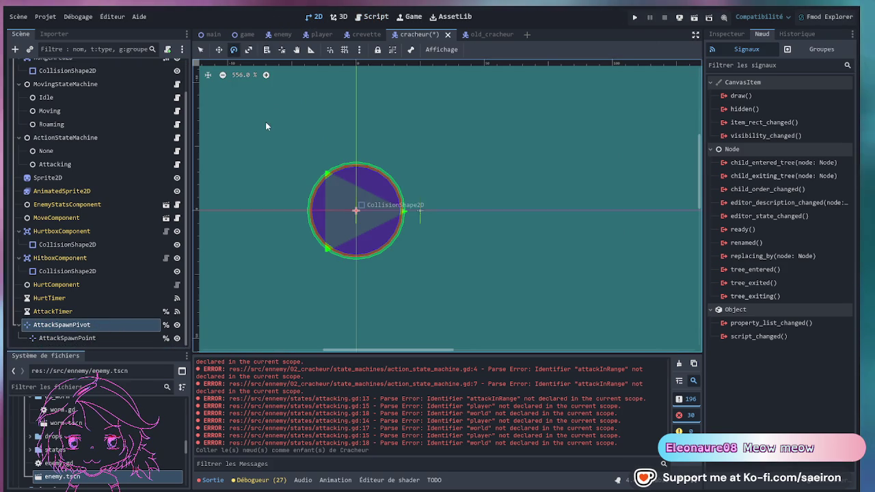
{"action": "scroll", "coordinate": [106, 324], "scroll_direction": "up", "scroll_amount": 3}
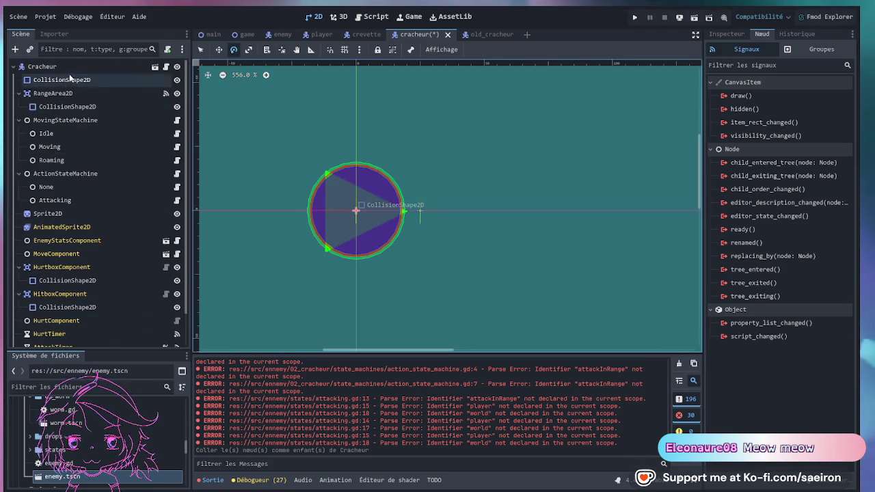
{"action": "left_click", "coordinate": [165, 67]}
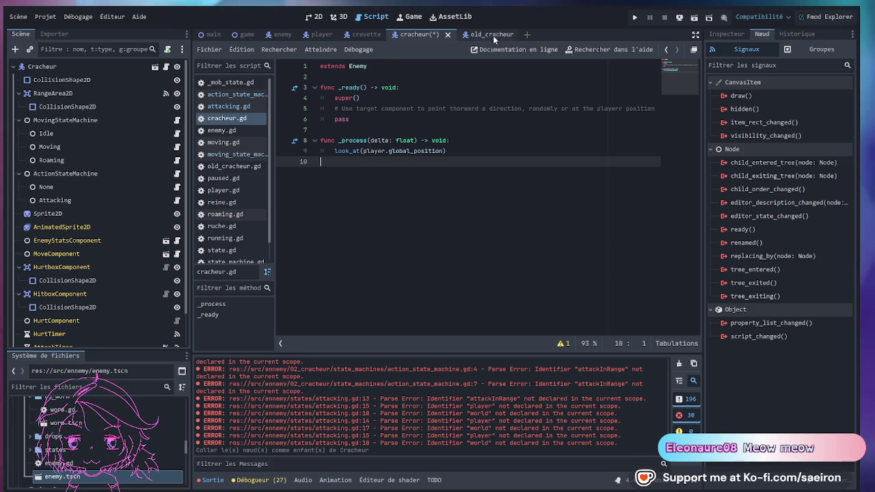
Open attacking.gd and uncomment bullet-spawning lines 15–20 with Ctrl+K.
{"action": "scroll", "coordinate": [105, 286], "scroll_direction": "down", "scroll_amount": 2}
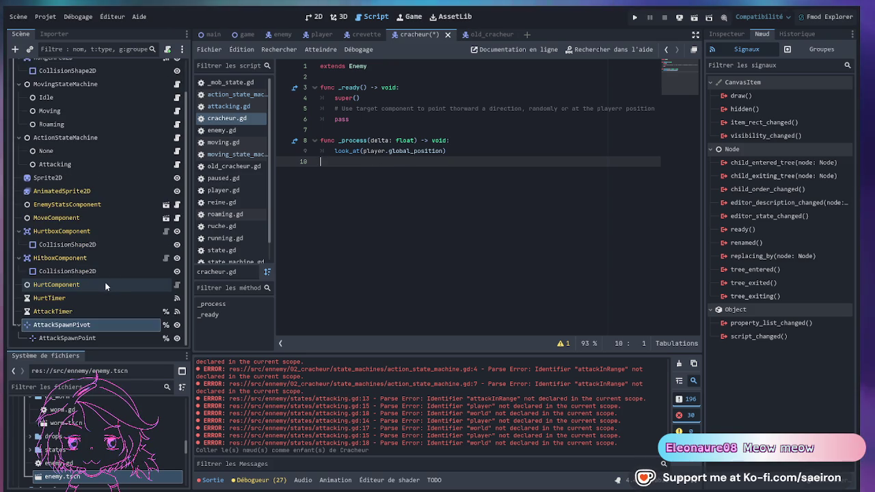
{"action": "left_click", "coordinate": [491, 35]}
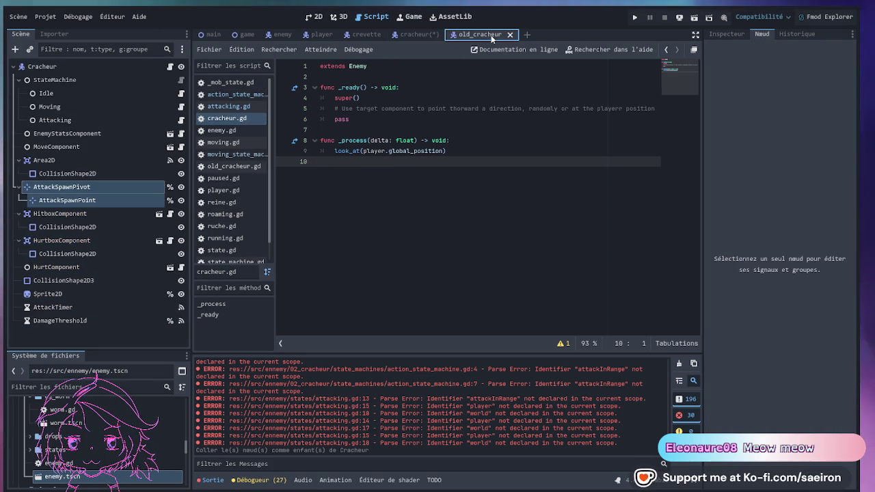
{"action": "left_click", "coordinate": [438, 35]}
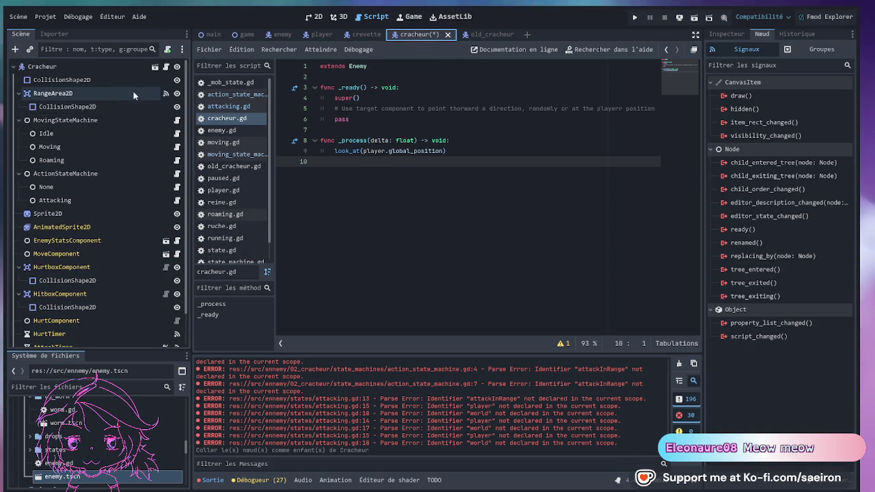
{"action": "left_click", "coordinate": [177, 173]}
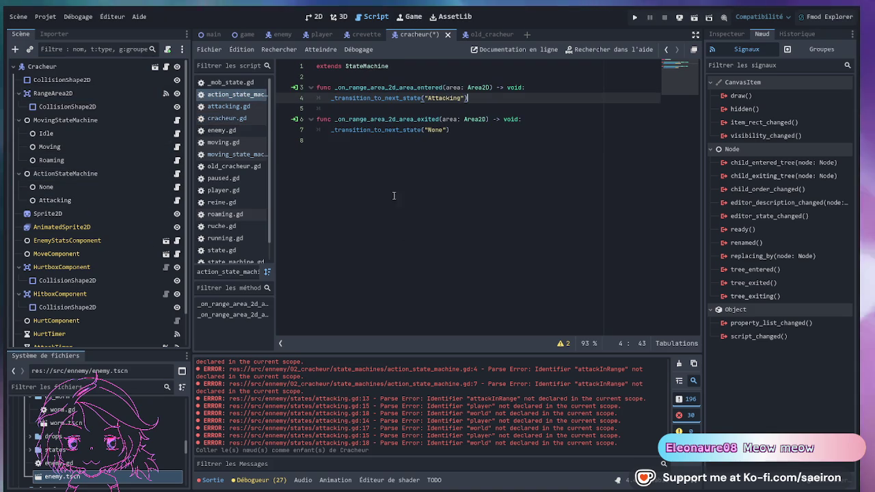
{"action": "left_click", "coordinate": [176, 200]}
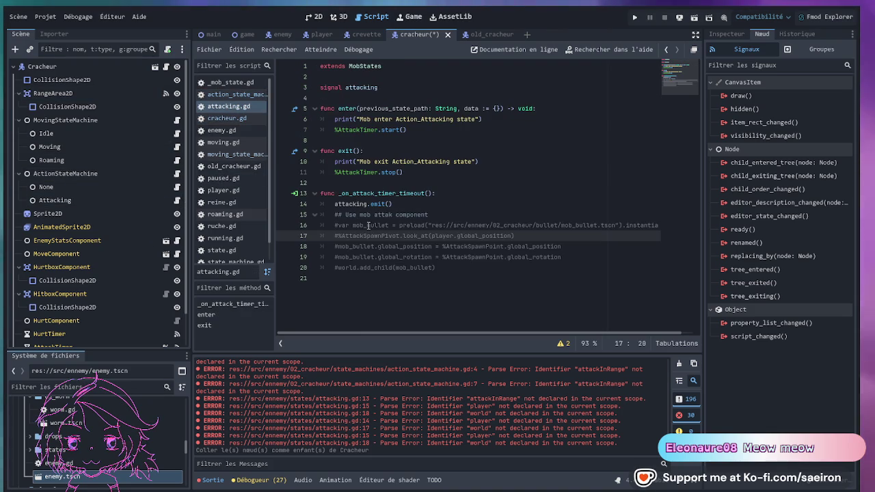
{"action": "left_click", "coordinate": [441, 266]}
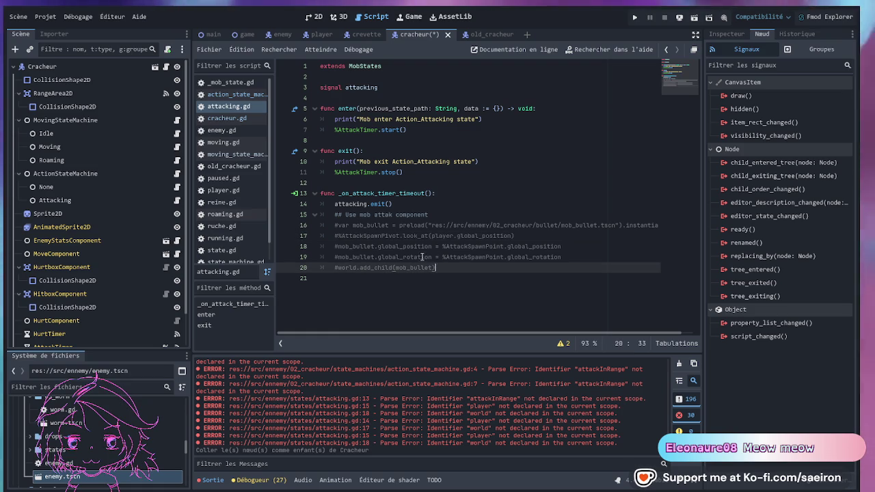
{"action": "scroll", "coordinate": [82, 250], "scroll_direction": "down", "scroll_amount": 2}
{"action": "mouse_move", "coordinate": [452, 270]}
{"action": "left_mouse_down"}
{"action": "mouse_move", "coordinate": [329, 221]}
{"action": "mouse_move", "coordinate": [330, 214]}
{"action": "left_mouse_up"}
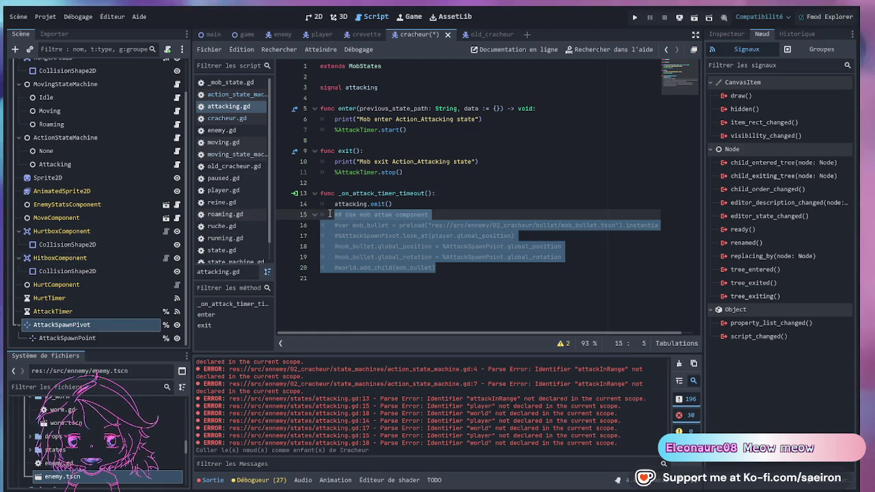
{"action": "key", "text": "ctrl+k"}
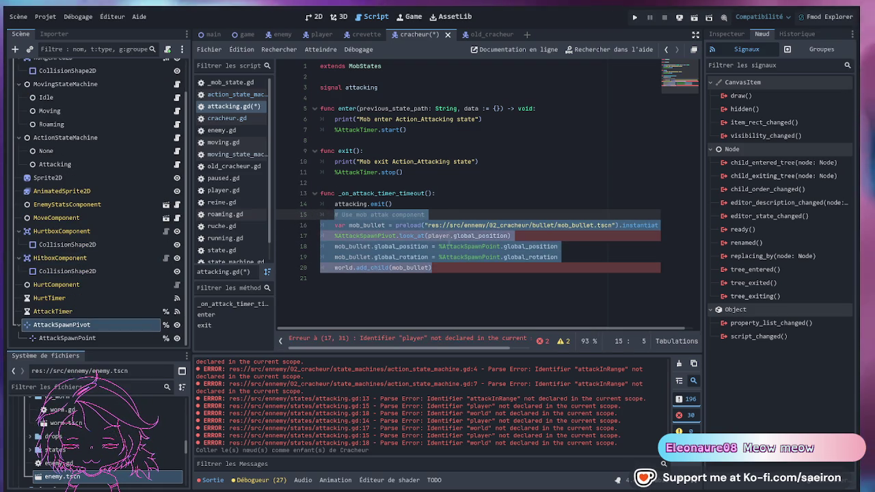
Inspect the undeclared player and world references in the bullet code.
{"action": "left_click", "coordinate": [383, 294]}
{"action": "left_click", "coordinate": [410, 269]}
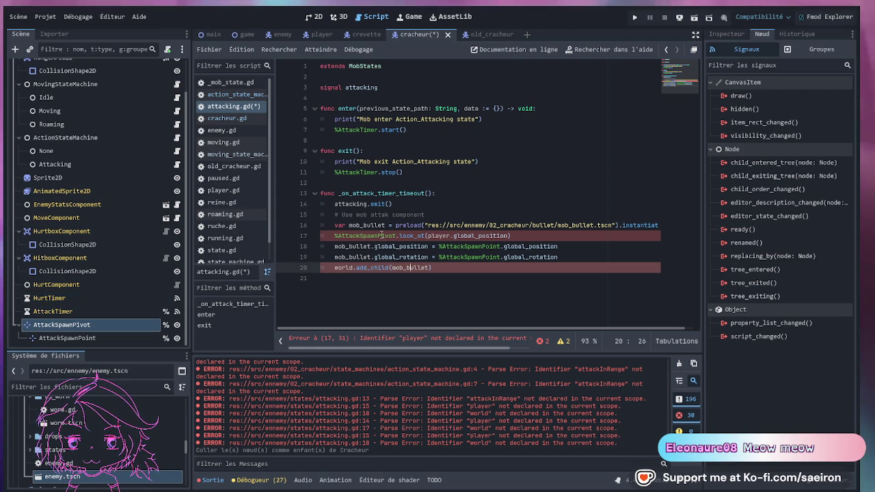
{"action": "double_click", "coordinate": [440, 235]}
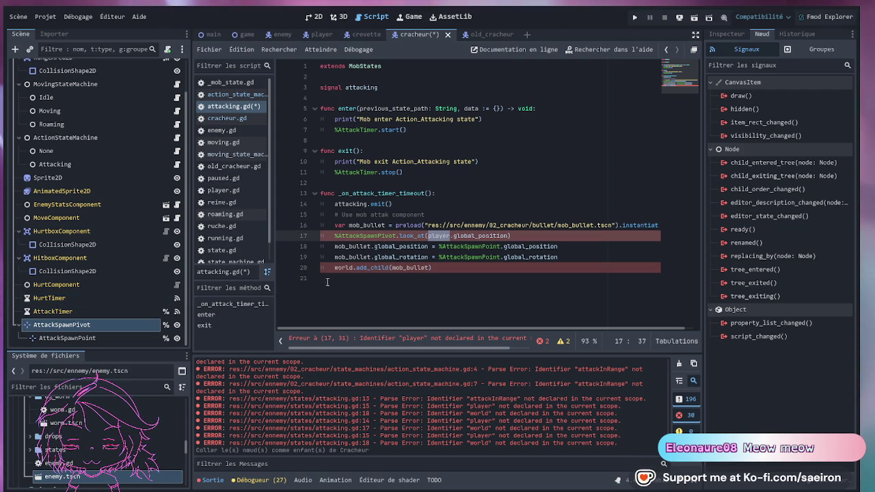
{"action": "left_click", "coordinate": [346, 267]}
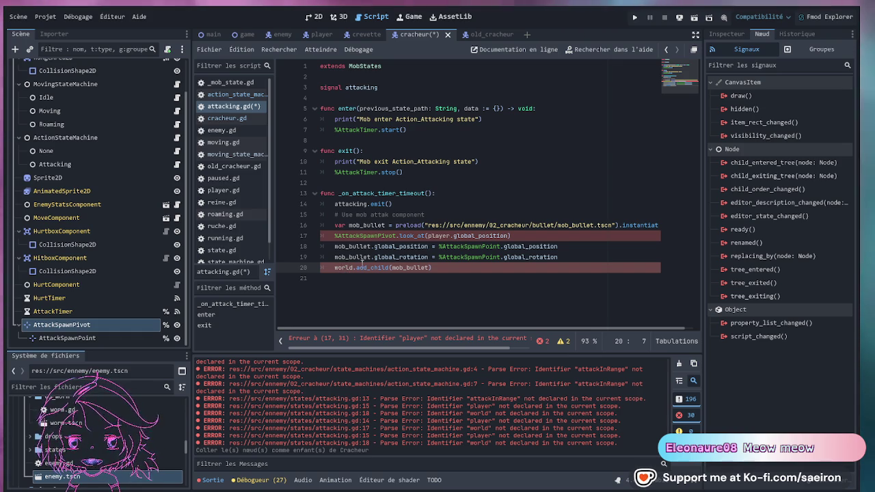
{"action": "left_click", "coordinate": [451, 194]}
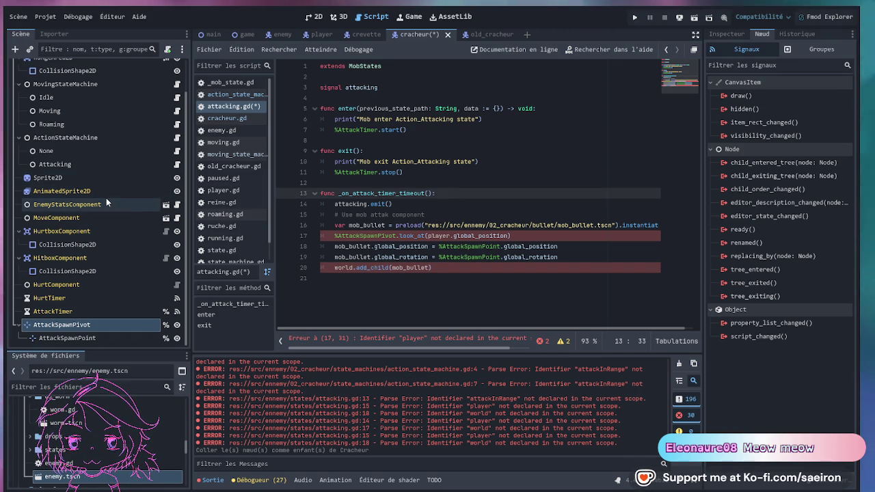
Delete bullet-spawning lines 15–20, leaving only attacking.emit(), and save.
{"action": "left_click_drag", "start_coordinate": [430, 267], "coordinate": [334, 215]}
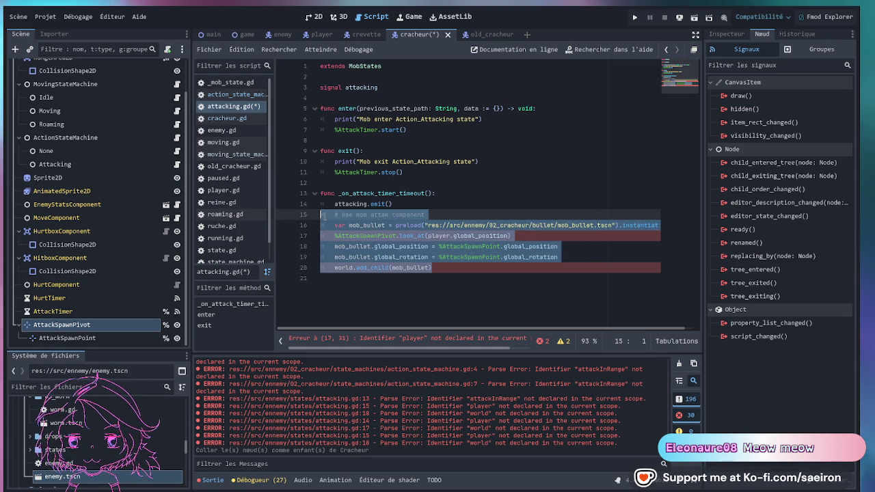
{"action": "key", "text": "BackSpace"}
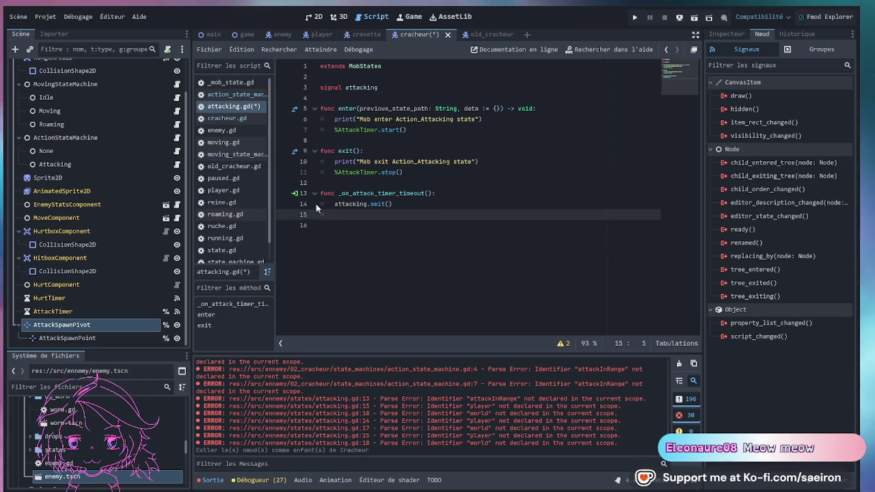
{"action": "scroll", "coordinate": [97, 91], "scroll_direction": "up", "scroll_amount": 2}
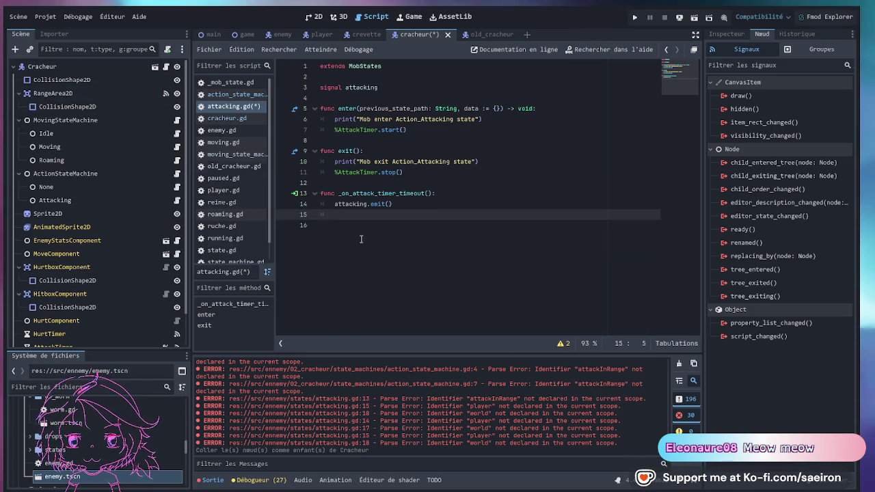
{"action": "left_click", "coordinate": [419, 203]}
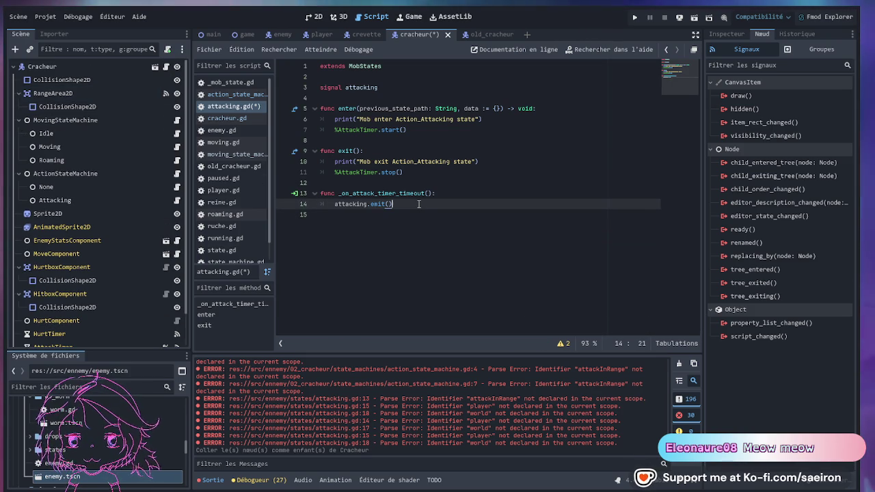
{"action": "key", "text": "ctrl+s"}
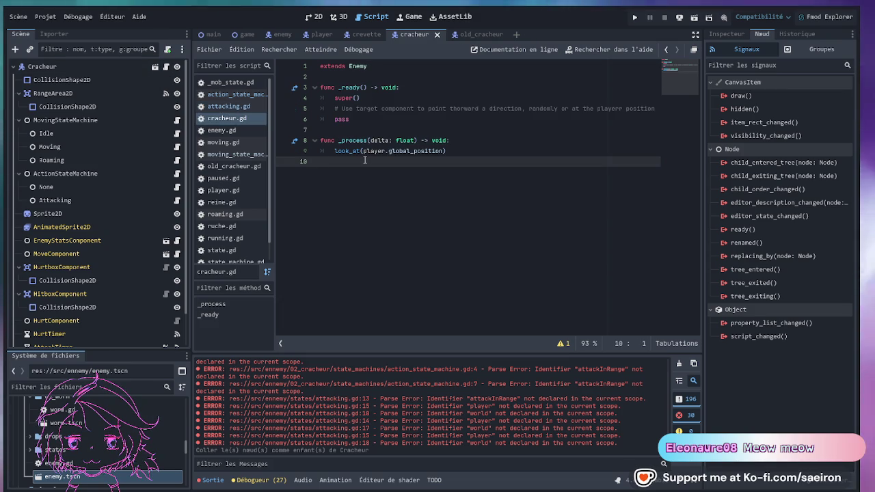
Paste the bullet code into cracheur.gd under a new 'func attack() -> void:' header.
{"action": "key", "text": "Return"}
{"action": "key", "text": "Return"}
{"action": "key", "text": "ctrl+v"}
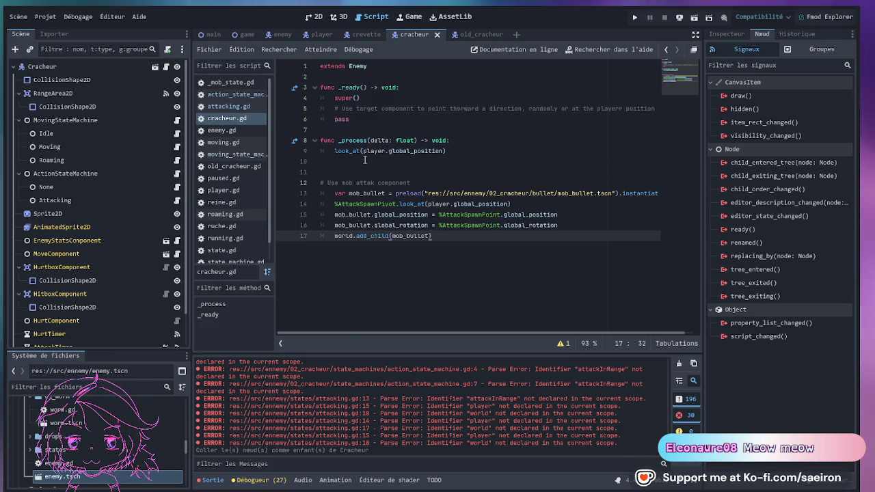
{"action": "key", "text": "Up"}
{"action": "key", "text": "Up"}
{"action": "key", "text": "Up"}
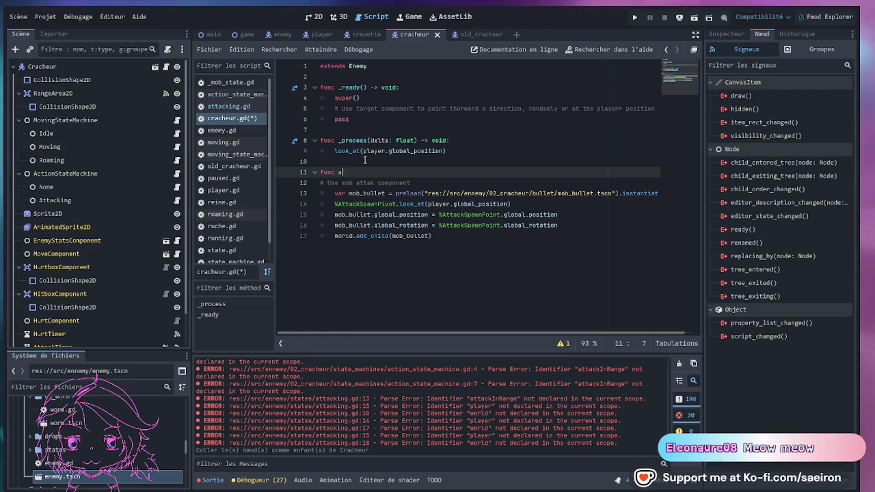
{"action": "type", "text": "ttack(): -> v"}
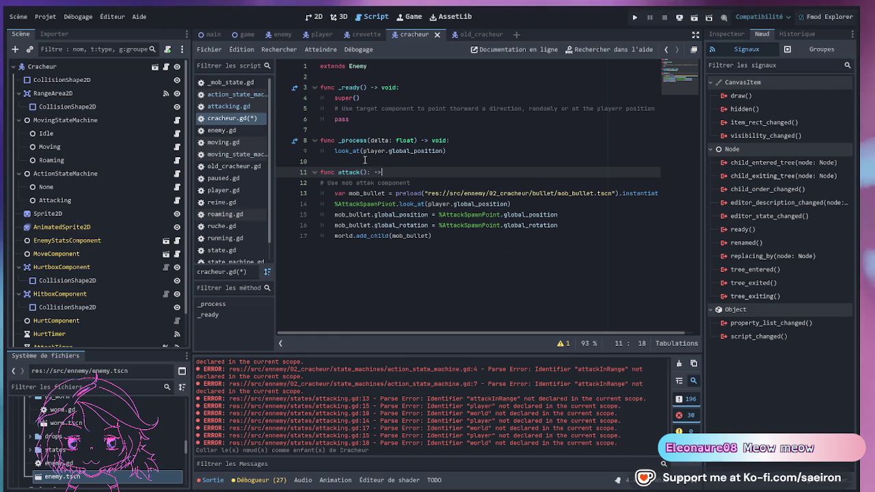
{"action": "type", "text": "oid"}
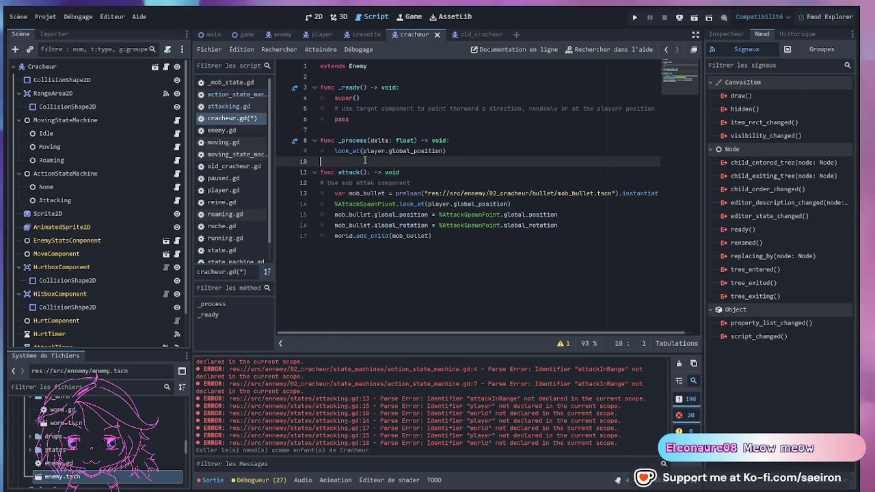
{"action": "key", "text": "Up"}
{"action": "key", "text": "Up"}
{"action": "key", "text": "Up"}
{"action": "key", "text": "Down"}
{"action": "key", "text": "Down"}
{"action": "key", "text": "Down"}
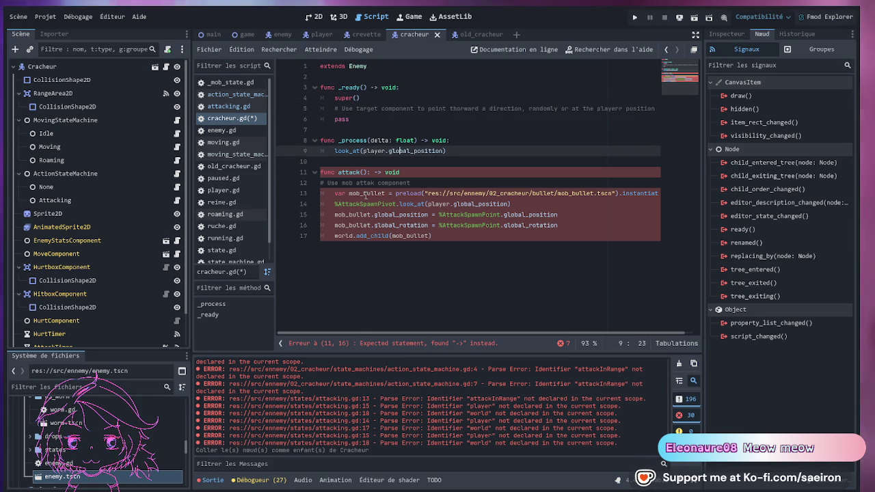
{"action": "left_click", "coordinate": [364, 194]}
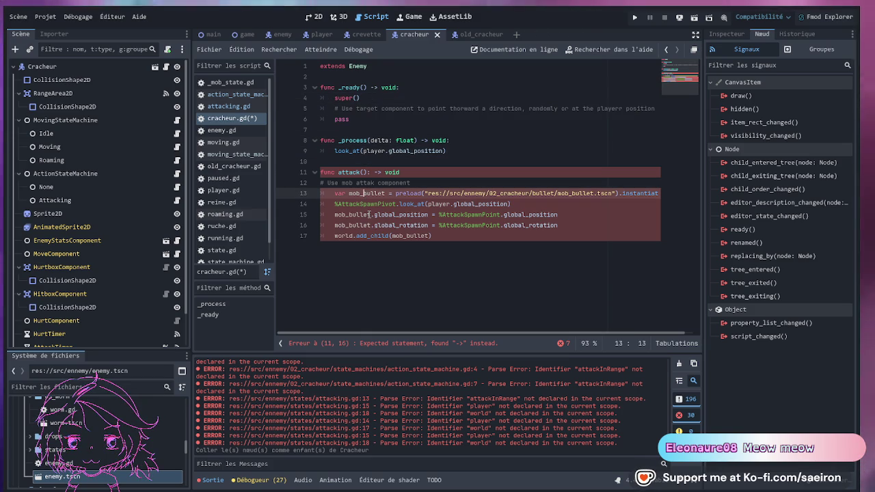
{"action": "left_click", "coordinate": [373, 173]}
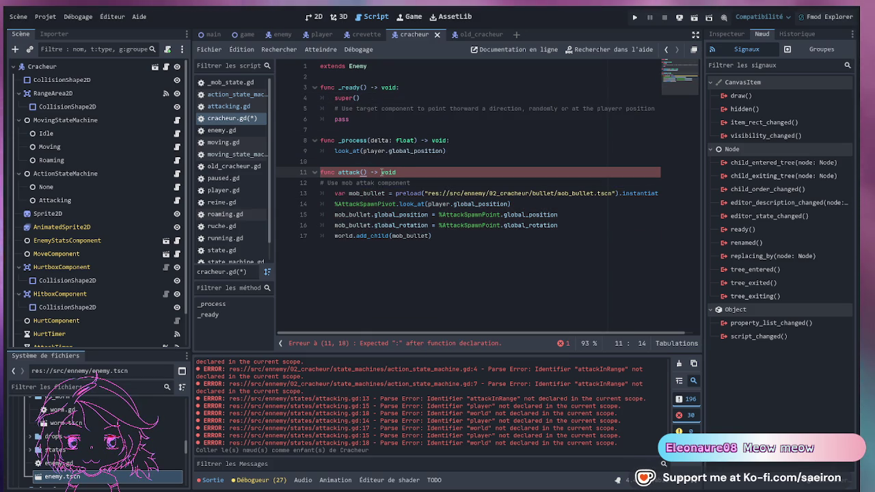
{"action": "key", "text": "End"}
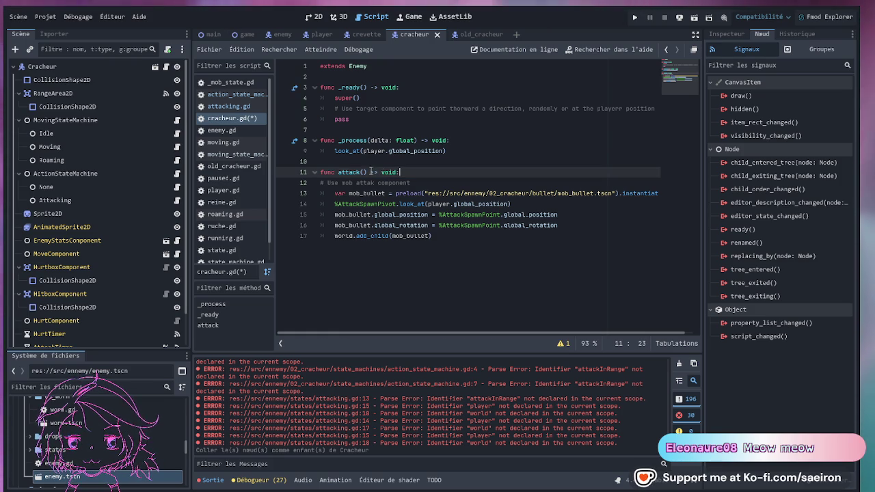
{"action": "left_click", "coordinate": [447, 239]}
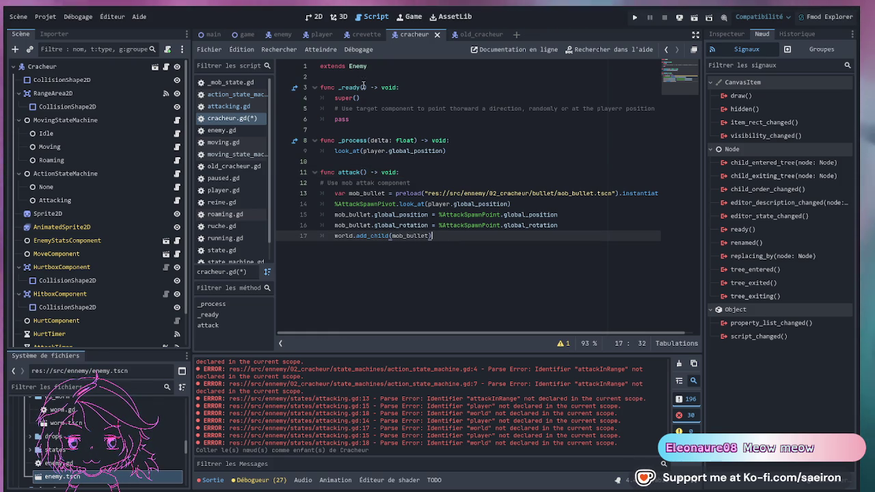
{"action": "double_click", "coordinate": [338, 119]}
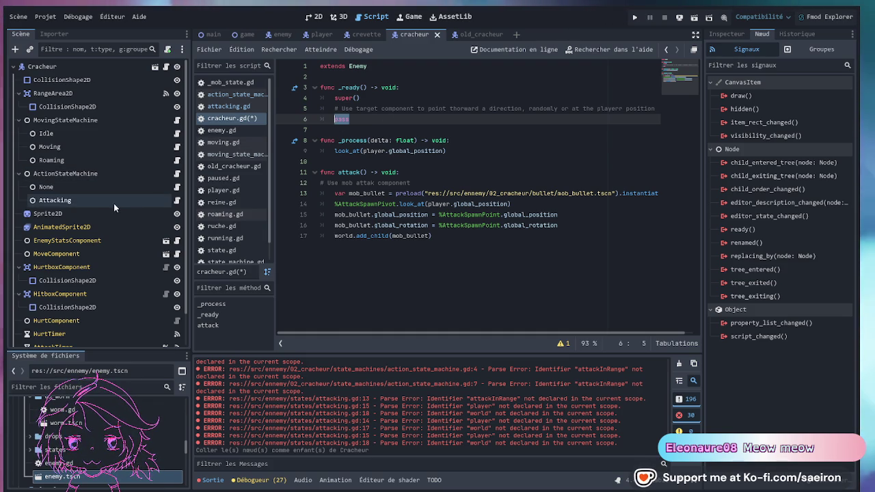
Replace pass in _ready with connecting the Attacking node's attacking signal to attack.
{"action": "left_click", "coordinate": [91, 203]}
{"action": "left_click_drag", "start_coordinate": [82, 203], "coordinate": [342, 119]}
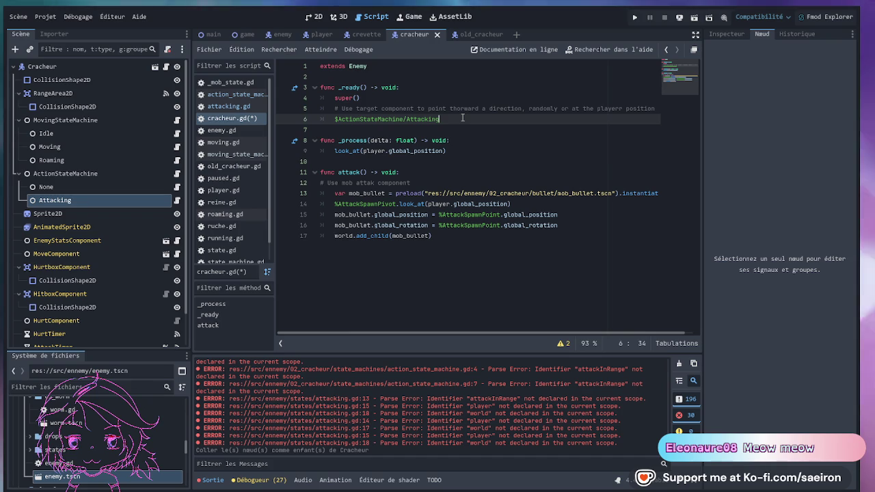
{"action": "type", "text": ".att"}
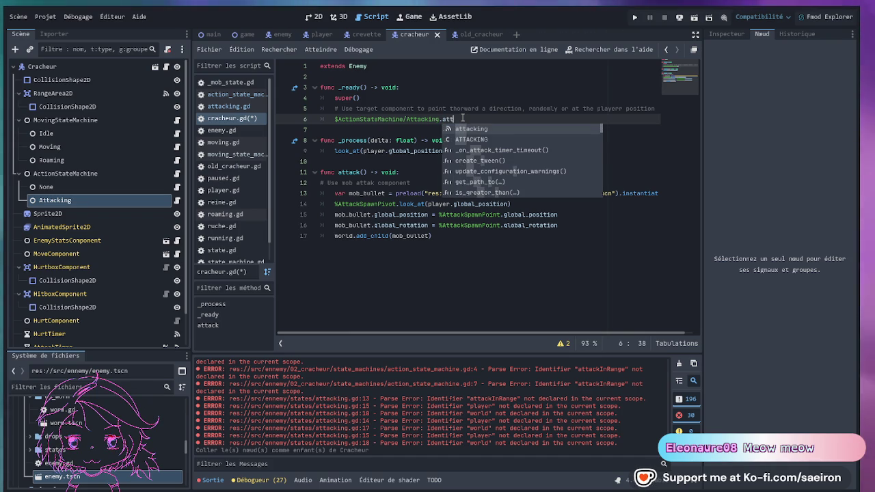
{"action": "key", "text": "Return"}
{"action": "type", "text": ".connect("}
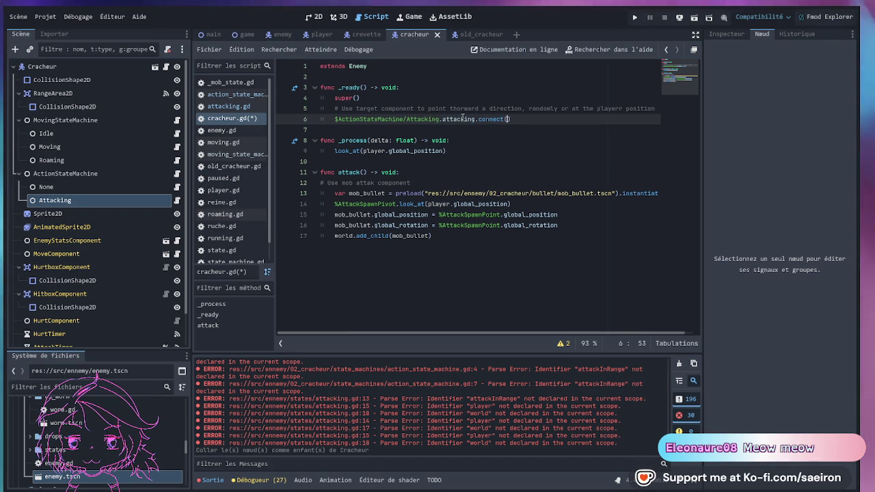
{"action": "type", "text": "k"}
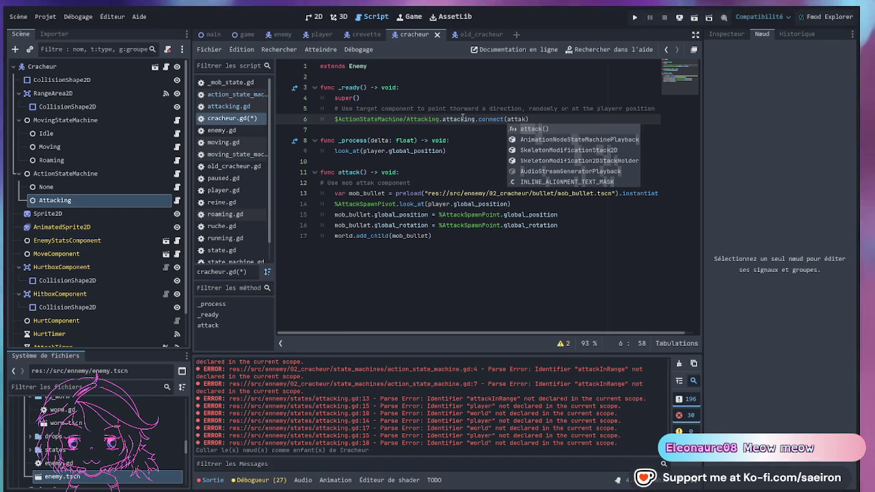
{"action": "type", "text": ")"}
Correct the misspelled 'attak' callback to 'attack' and save cracheur.gd.
{"action": "left_click", "coordinate": [346, 172]}
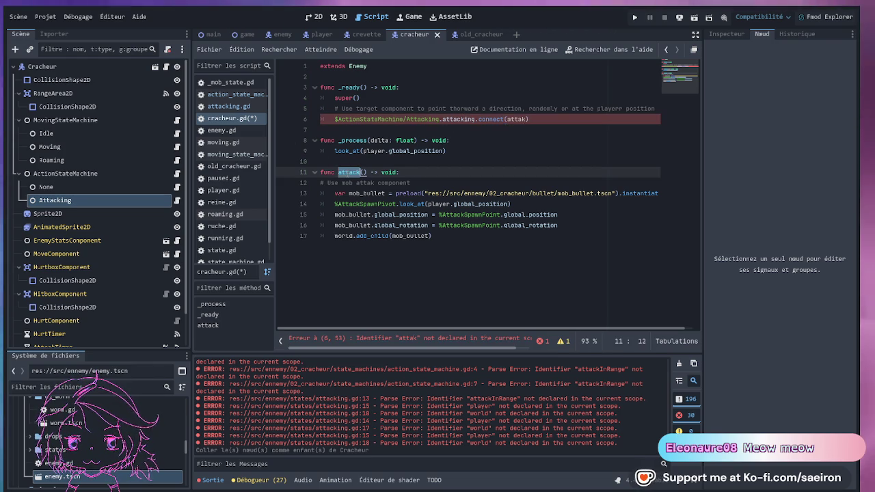
{"action": "double_click", "coordinate": [516, 119]}
{"action": "left_click", "coordinate": [569, 119]}
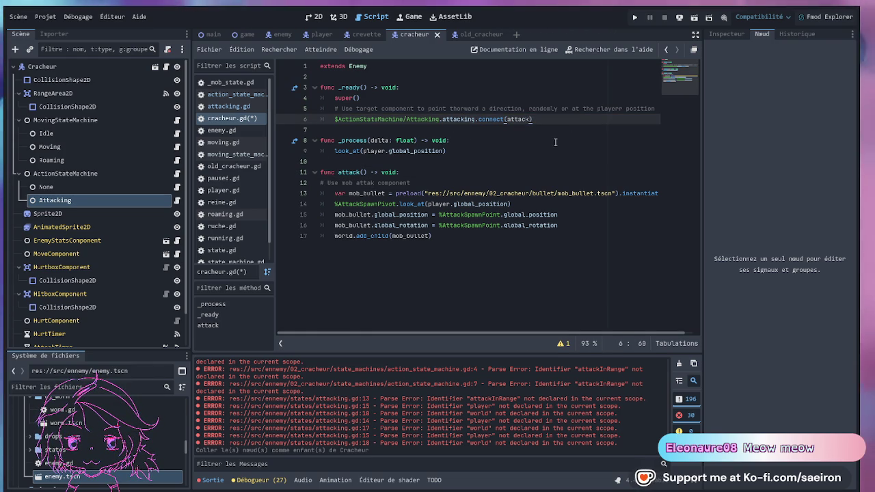
{"action": "key", "text": "ctrl+s"}
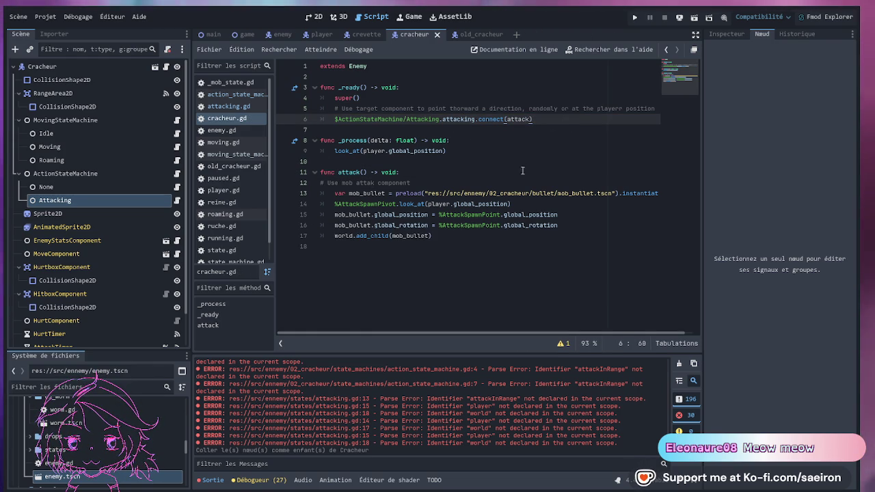
{"action": "scroll", "coordinate": [109, 290], "scroll_direction": "down", "scroll_amount": 2}
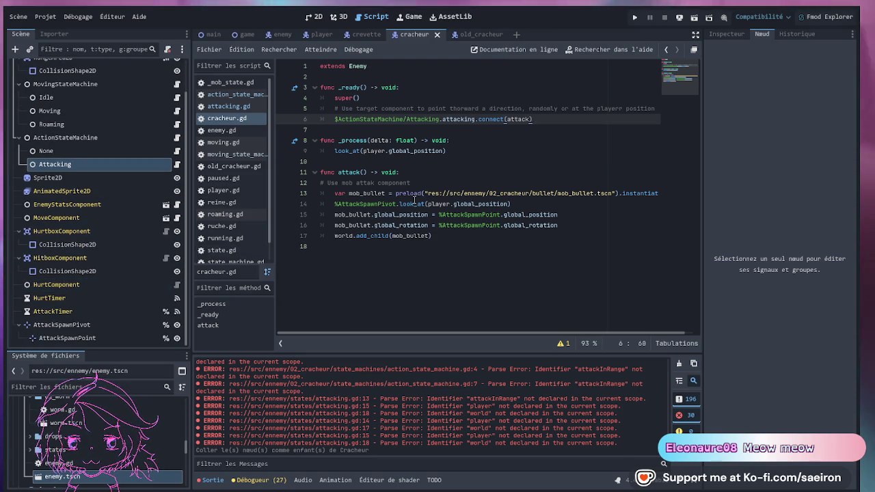
Save cracheur.gd before running the game.
{"action": "left_click", "coordinate": [448, 186]}
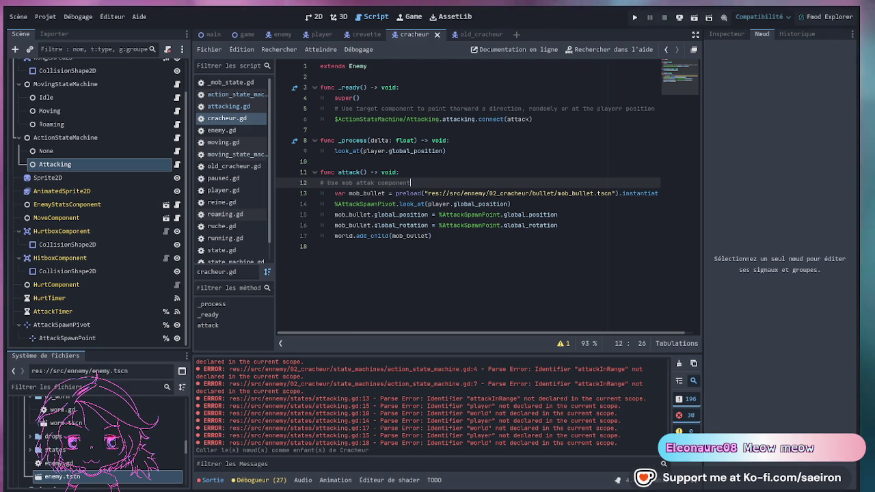
{"action": "key", "text": "ctrl+s"}
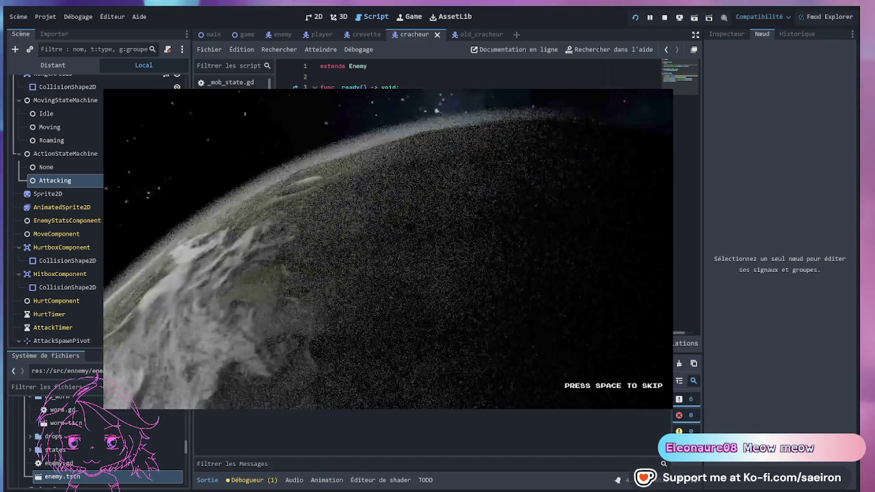
Skip the intro, fly the ship down and right while the cracheur fires, then stop the test run.
{"action": "key", "text": "space"}
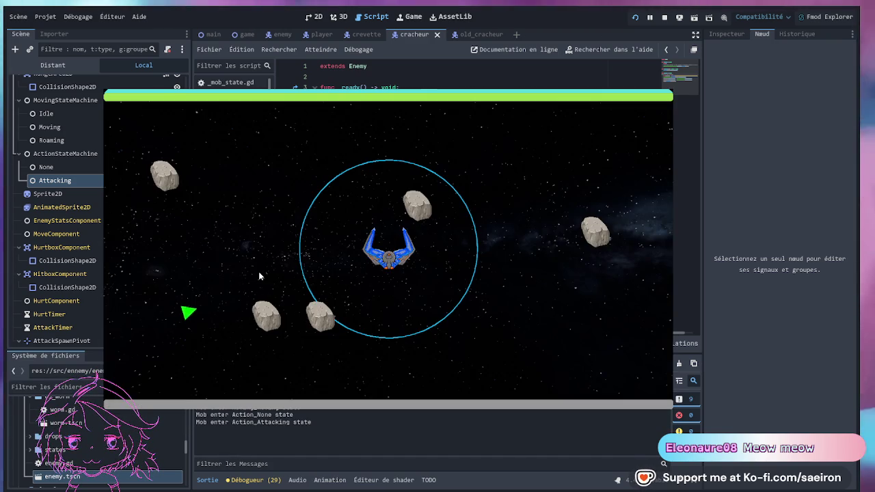
{"action": "key", "text": "s"}
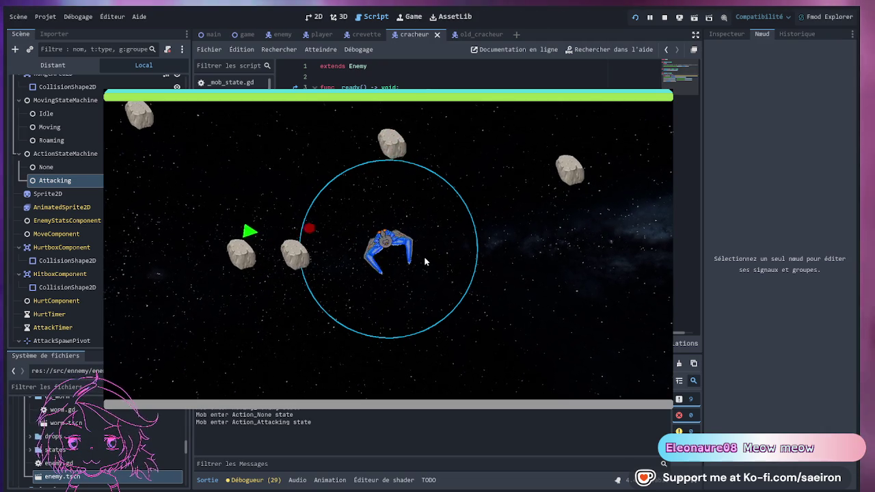
{"action": "key", "text": "d"}
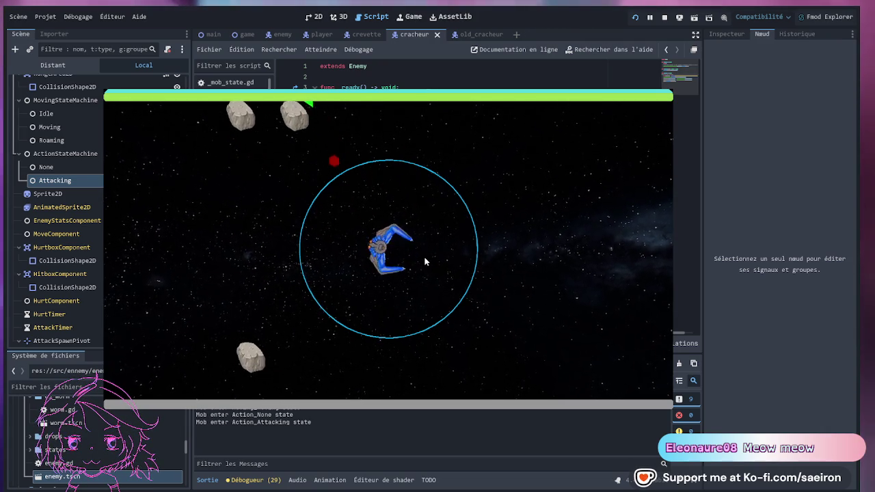
{"action": "key", "text": "s"}
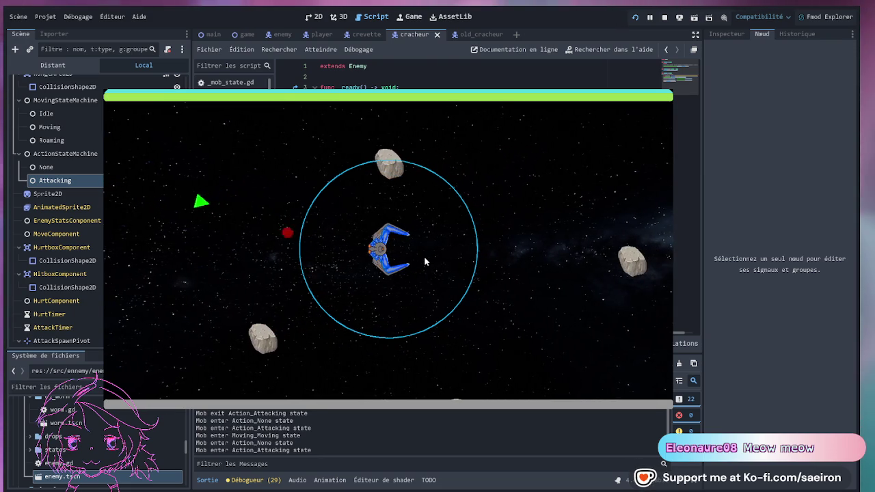
{"action": "key", "text": "Escape"}
{"action": "left_click", "coordinate": [461, 167]}
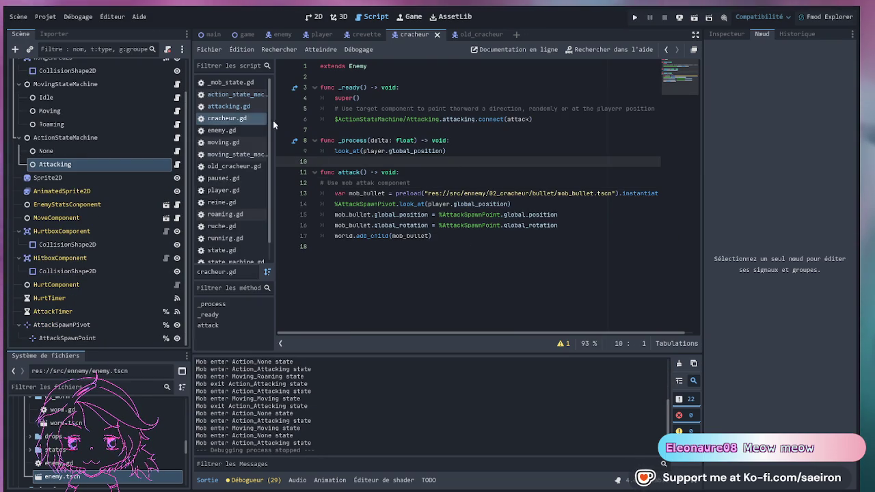
{"action": "scroll", "coordinate": [103, 172], "scroll_direction": "up", "scroll_amount": 2}
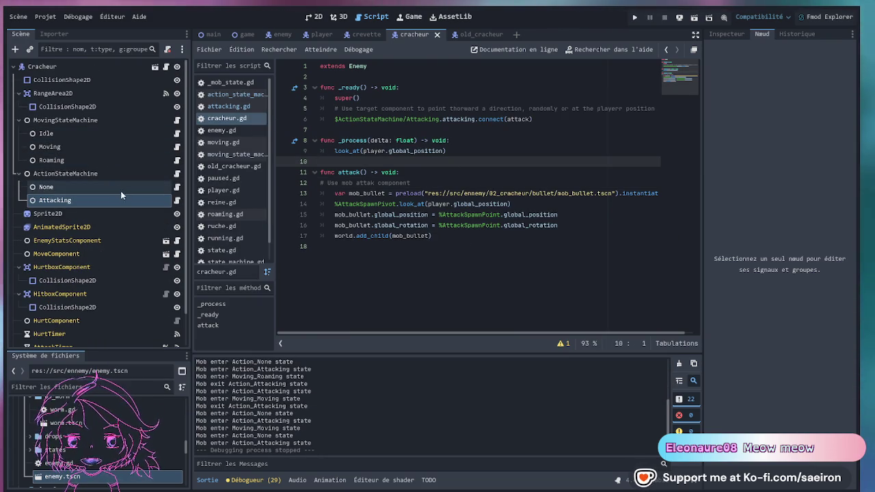
Inspect the Attacking timer timeout handler and ActionStateMachine's range-exited transition to None, then open none.gd.
{"action": "left_click", "coordinate": [178, 200]}
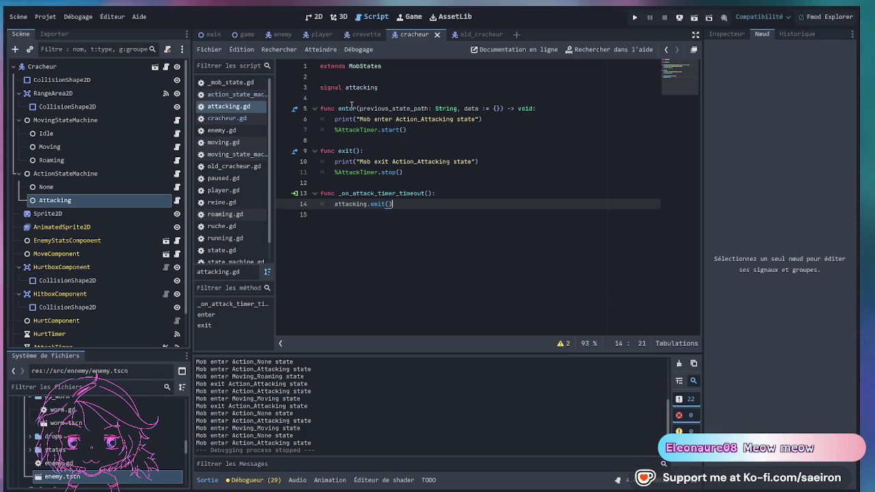
{"action": "left_click", "coordinate": [360, 194]}
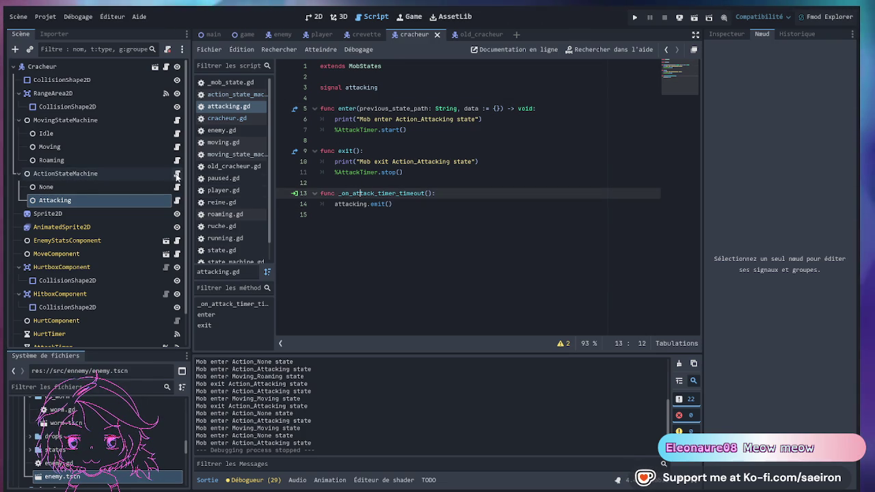
{"action": "left_click", "coordinate": [177, 175]}
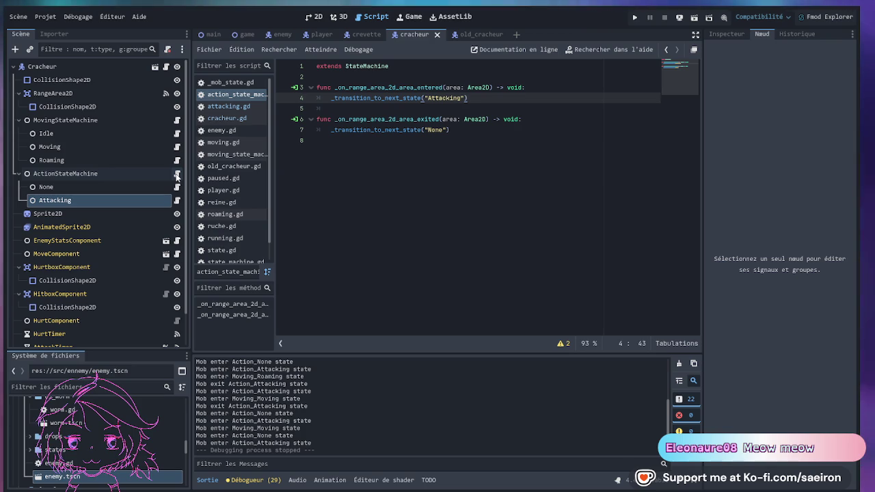
{"action": "left_click", "coordinate": [409, 119]}
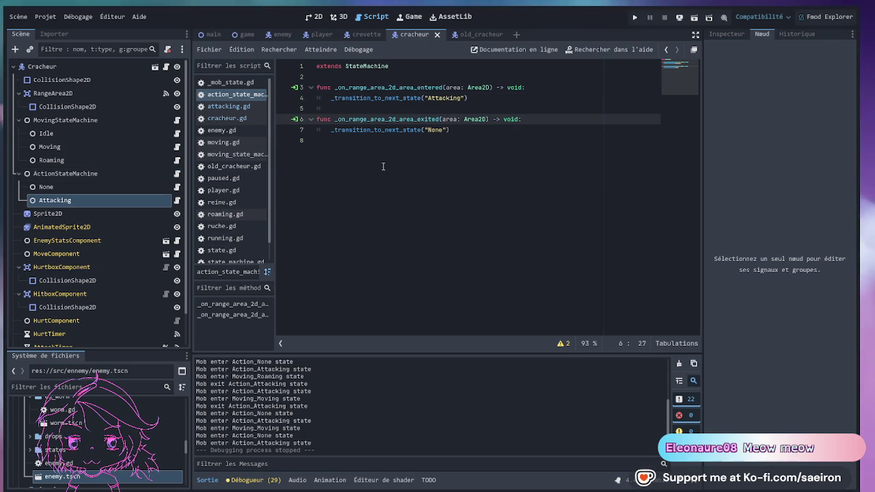
{"action": "left_click", "coordinate": [445, 130]}
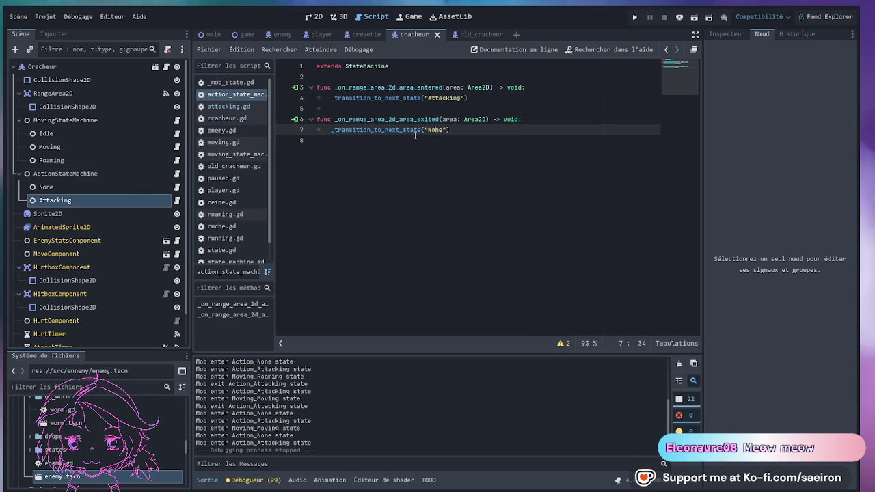
{"action": "left_click", "coordinate": [177, 187]}
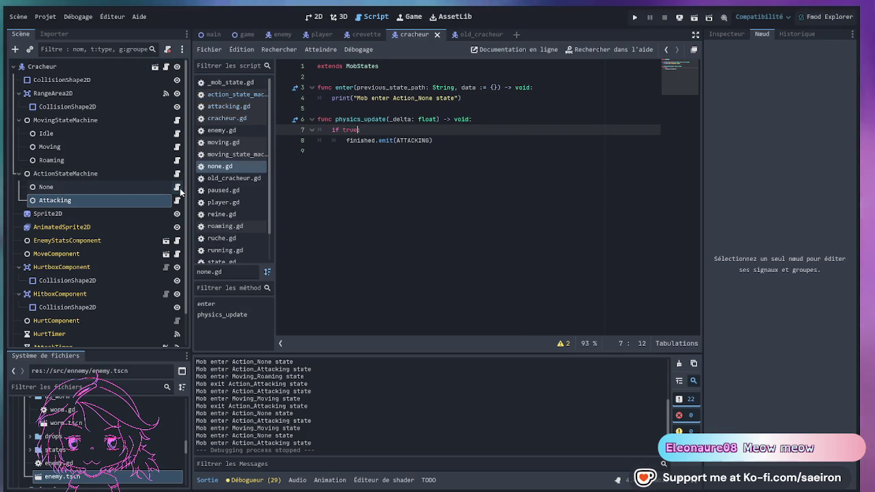
{"action": "left_click", "coordinate": [363, 67], "text": "ctrl"}
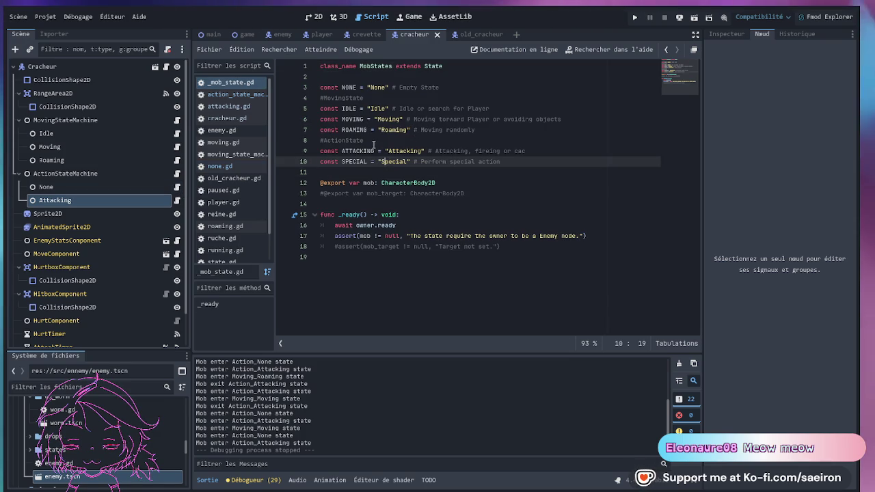
{"action": "left_click_drag", "start_coordinate": [551, 152], "coordinate": [551, 144]}
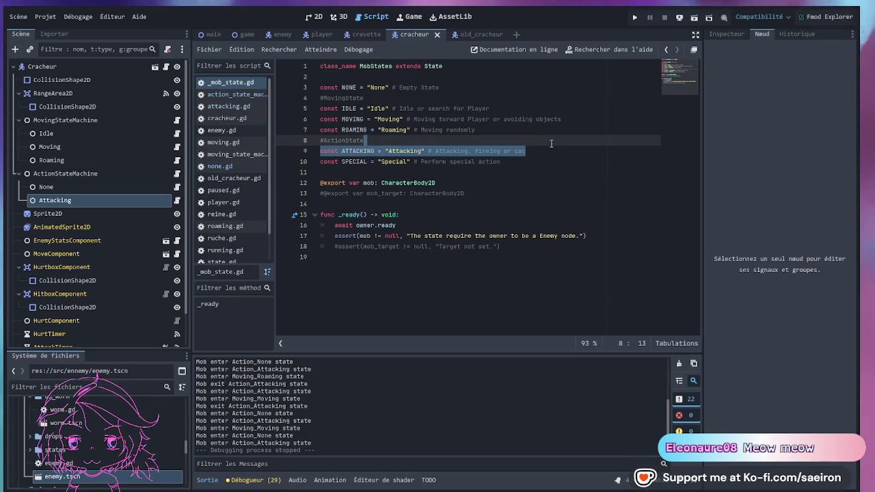
{"action": "left_click", "coordinate": [425, 87]}
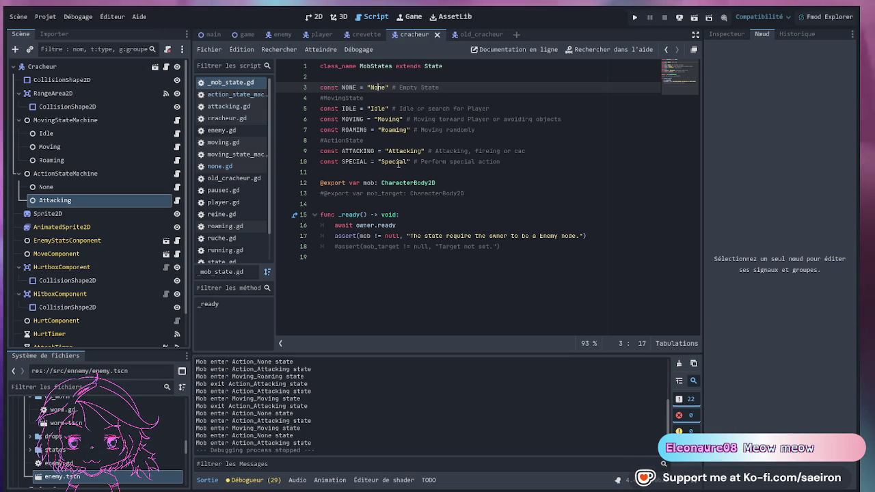
{"action": "left_click", "coordinate": [177, 187]}
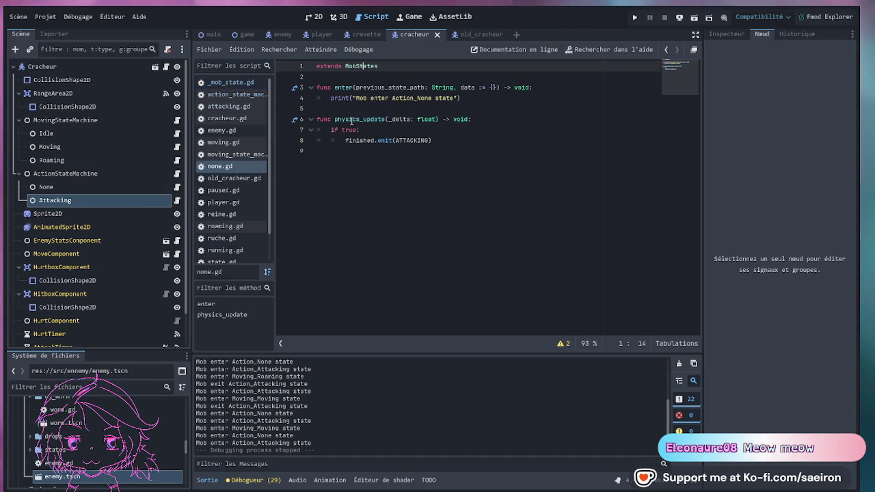
{"action": "left_click_drag", "start_coordinate": [447, 143], "coordinate": [318, 108]}
Delete physics_update and the leftover blank line from none.gd, save, and run to the PROTOSURVIVOR title menu.
{"action": "key", "text": "BackSpace"}
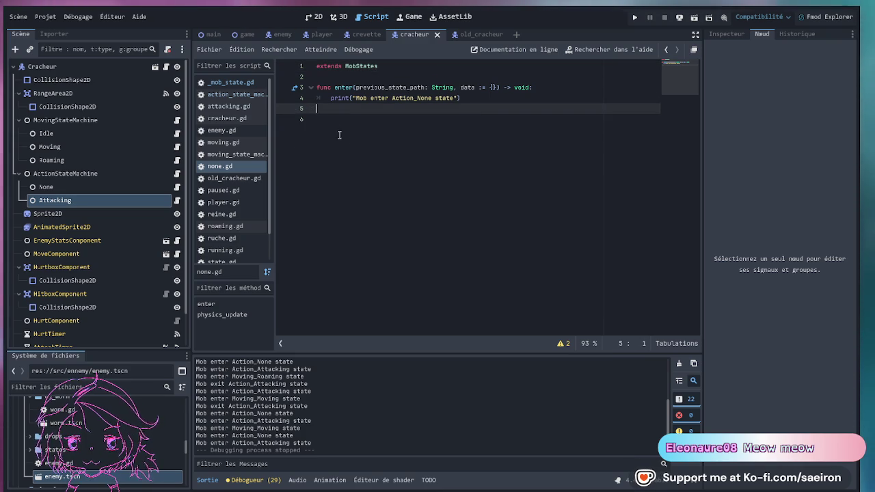
{"action": "key", "text": "BackSpace"}
{"action": "key", "text": "ctrl+s"}
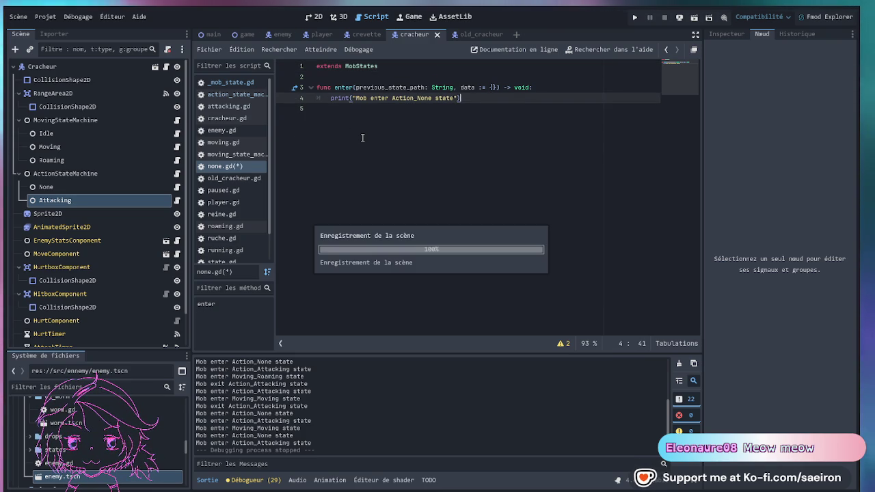
{"action": "left_click", "coordinate": [362, 138]}
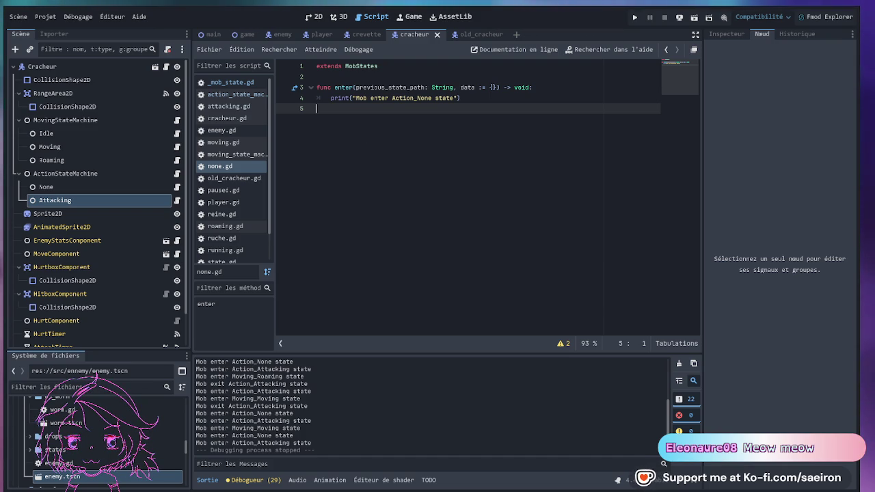
{"action": "key", "text": "ctrl+s"}
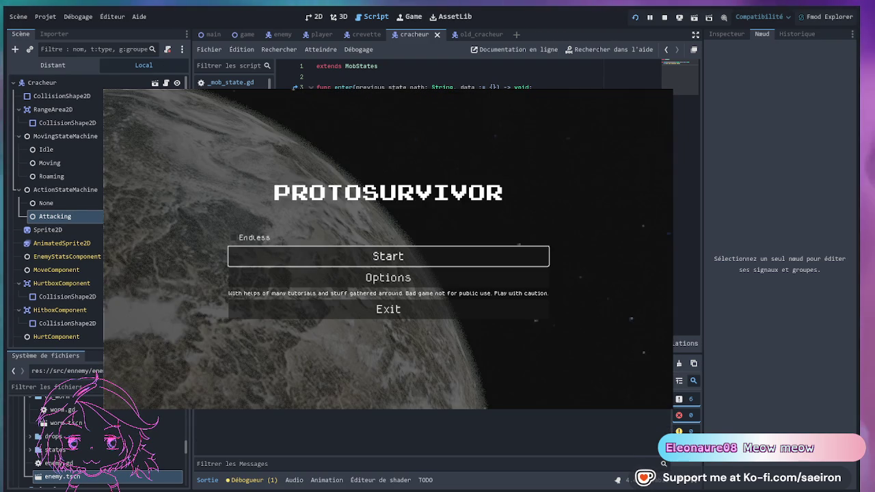
Start a new game with a selected ship, skip the intro, play, then stop the session with F8.
{"action": "left_click", "coordinate": [389, 256]}
{"action": "left_click", "coordinate": [365, 387]}
{"action": "left_click", "coordinate": [365, 384]}
{"action": "key", "text": "space"}
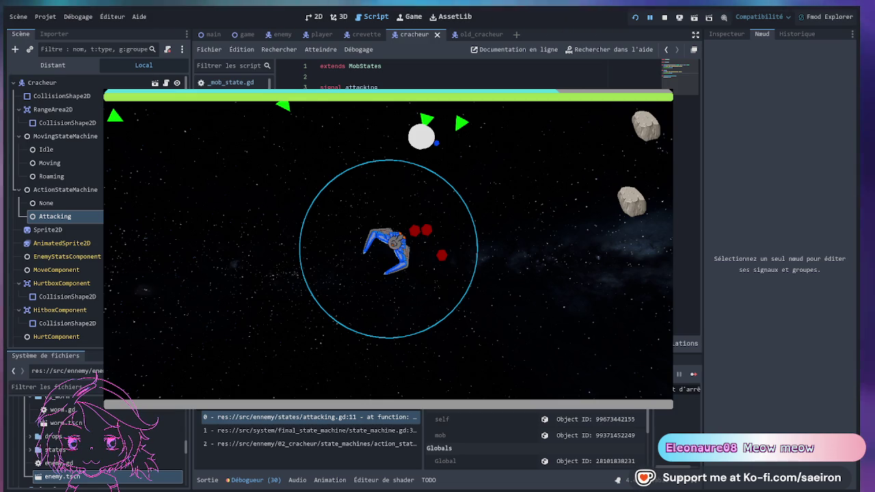
{"action": "key", "text": "F8"}
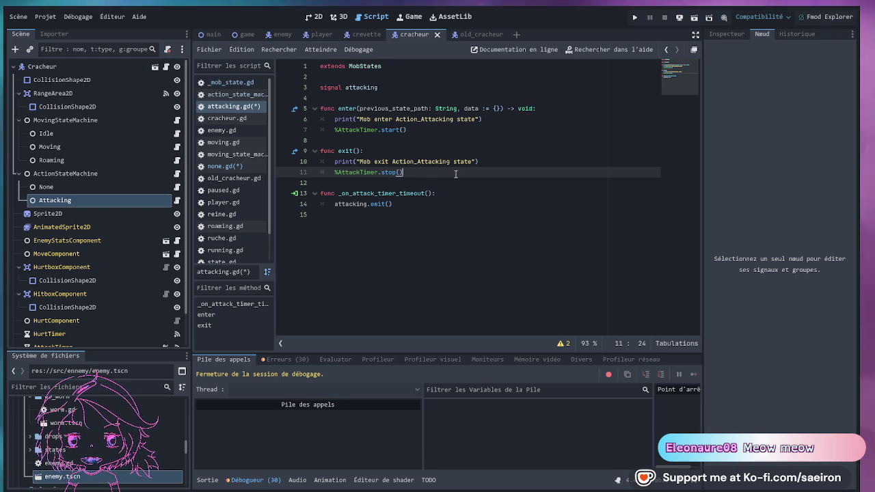
Delete the stray 'dss' text from line 5 of none.gd.
{"action": "left_click", "coordinate": [241, 166]}
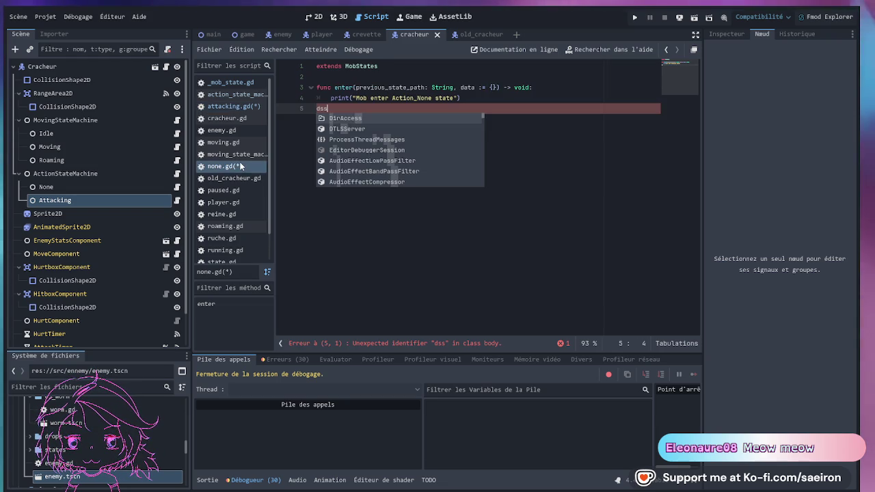
{"action": "left_click", "coordinate": [339, 108]}
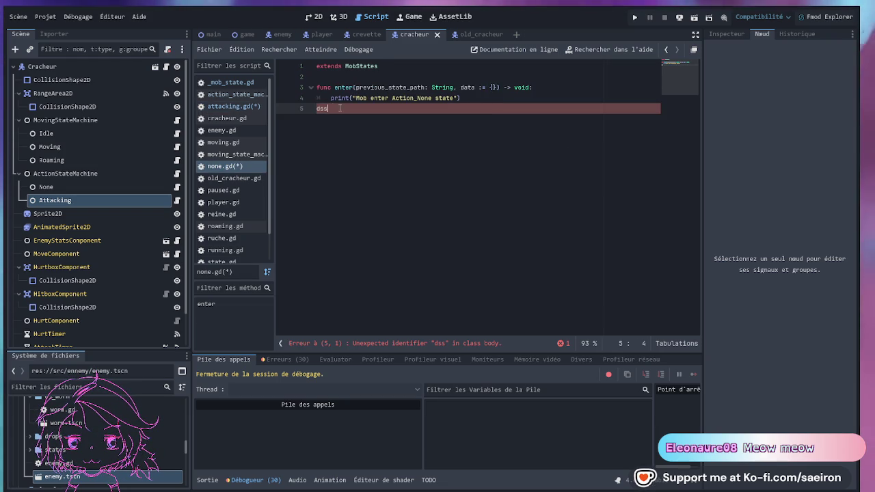
{"action": "key", "text": "BackSpace"}
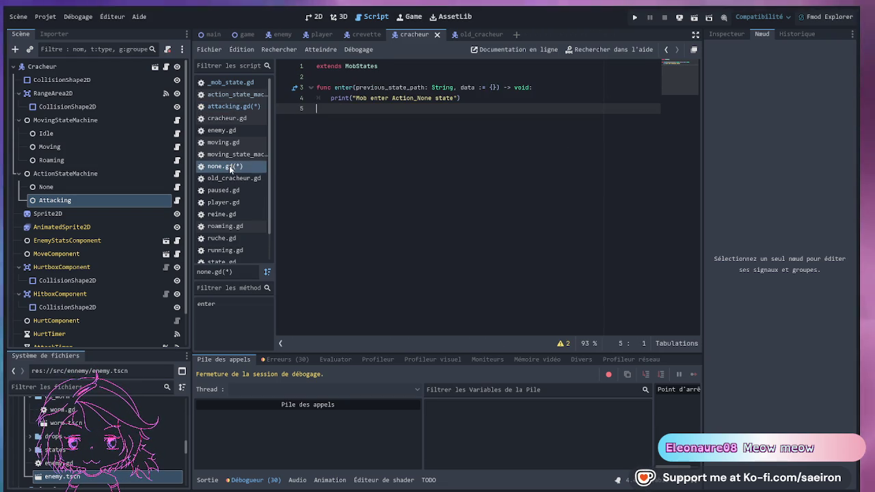
Return to attacking.gd and place the caret at the end of exit()'s print line.
{"action": "left_click", "coordinate": [233, 106]}
{"action": "left_click_drag", "start_coordinate": [406, 173], "coordinate": [417, 164]}
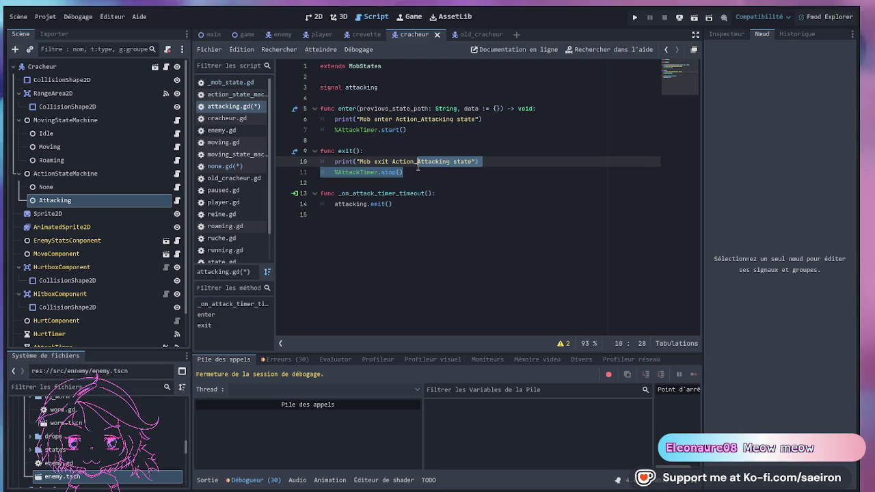
{"action": "left_click", "coordinate": [433, 171]}
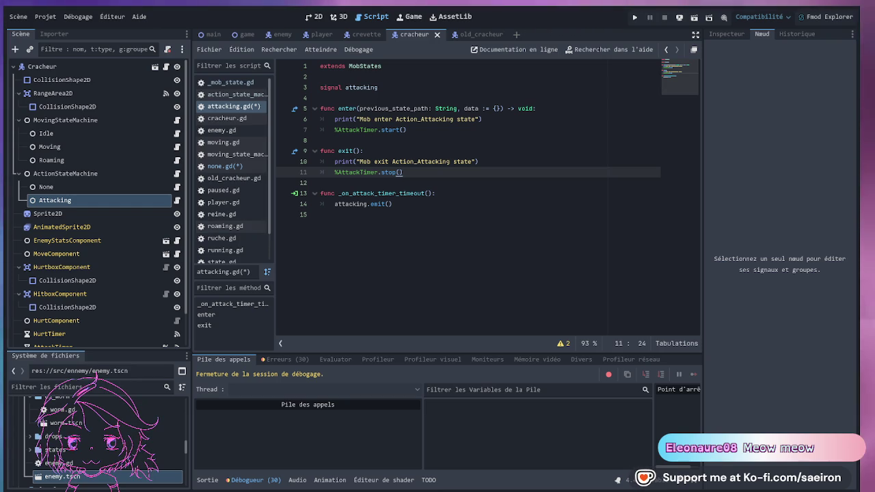
{"action": "left_click", "coordinate": [514, 160]}
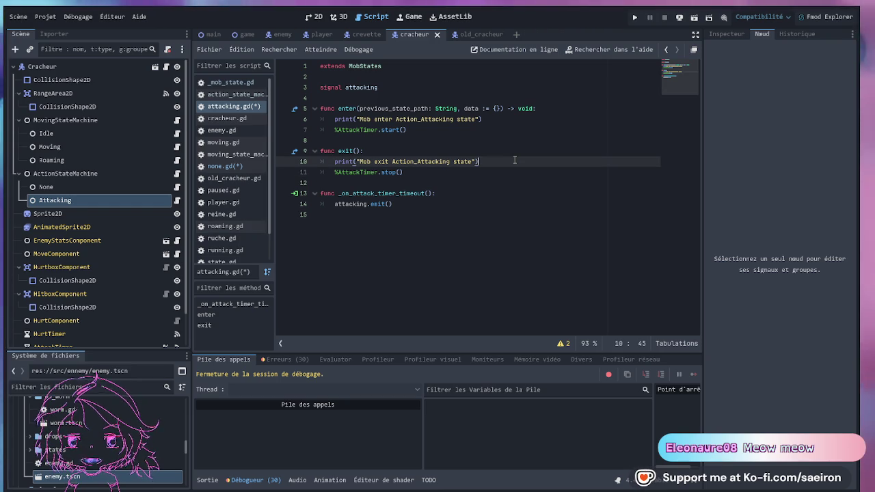
Add an 'if self != null:' check in exit() and indent %AttackTimer.stop() under it.
{"action": "key", "text": "Return"}
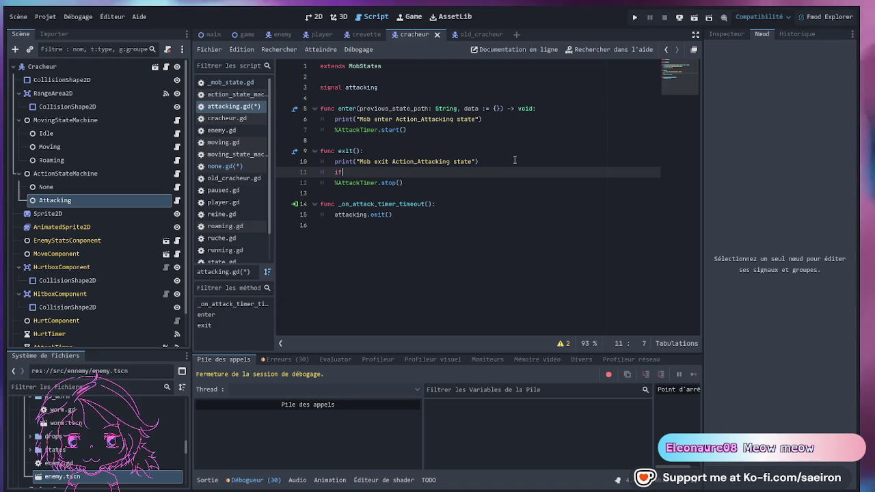
{"action": "type", "text": "if"}
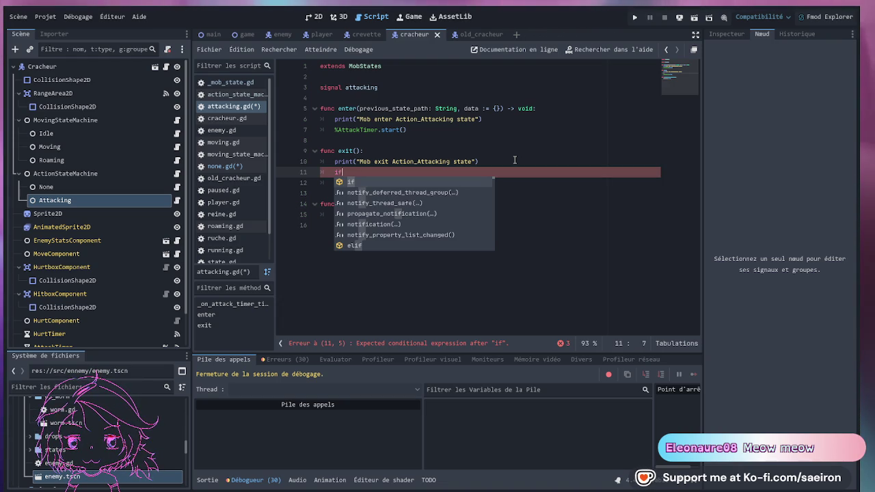
{"action": "type", "text": " self."}
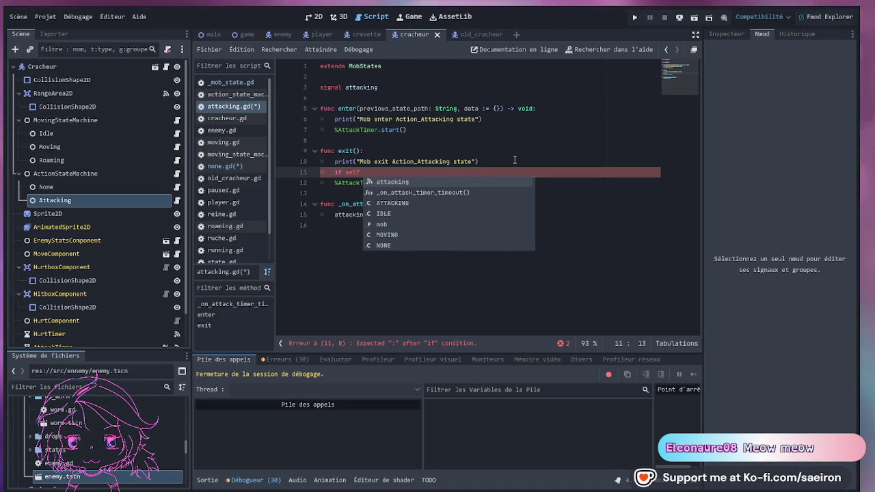
{"action": "type", "text": "!= nuull"}
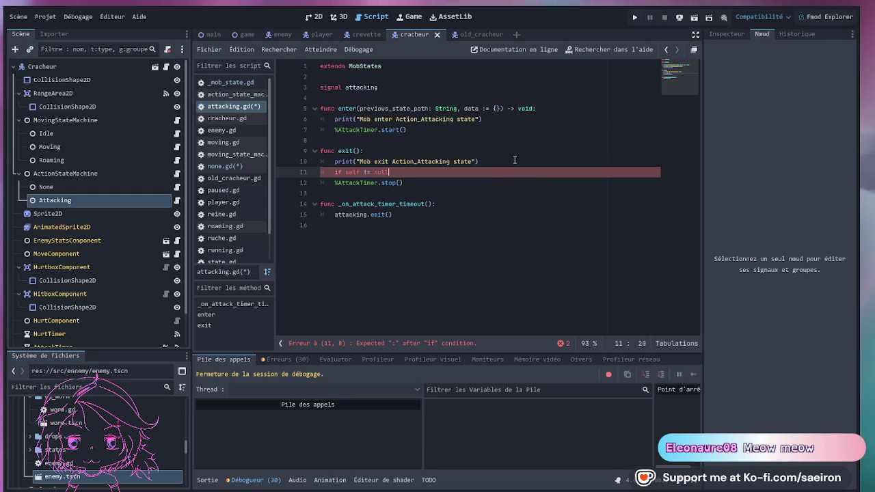
{"action": "type", "text": ":"}
{"action": "key", "text": "Down"}
{"action": "key", "text": "Home"}
{"action": "key", "text": "Tab"}
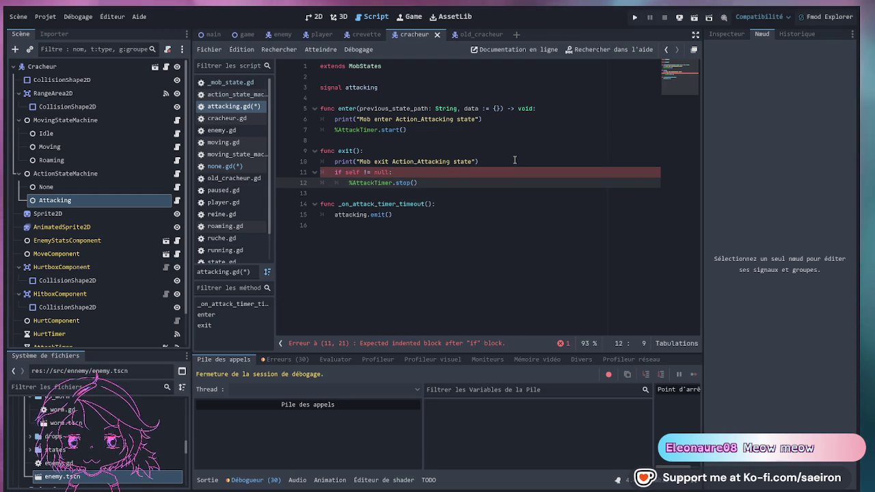
{"action": "key", "text": "Up"}
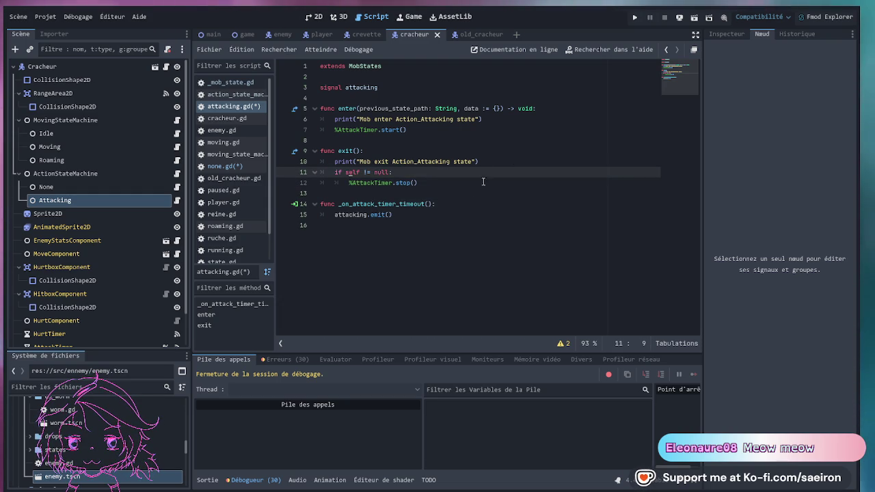
Wrap %AttackTimer.start() in enter() with the same null check and save the script.
{"action": "left_click", "coordinate": [488, 161]}
{"action": "left_click", "coordinate": [517, 119]}
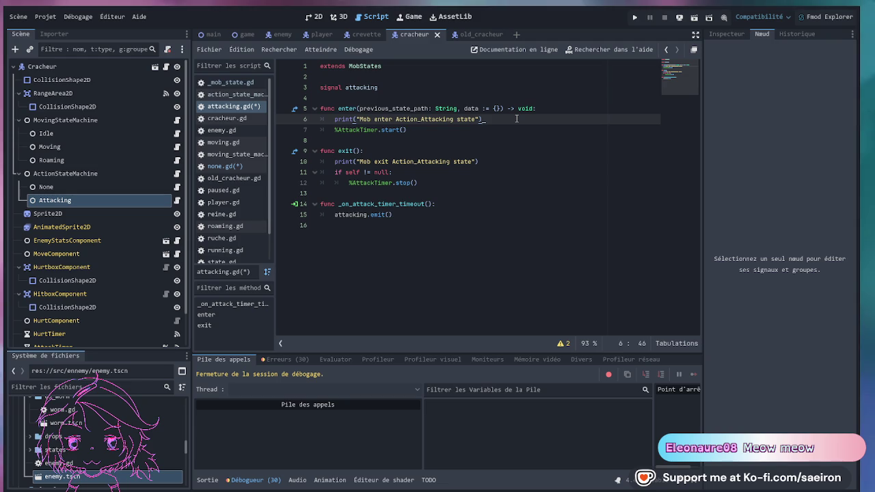
{"action": "key", "text": "Return"}
{"action": "type", "text": "if self != null:"}
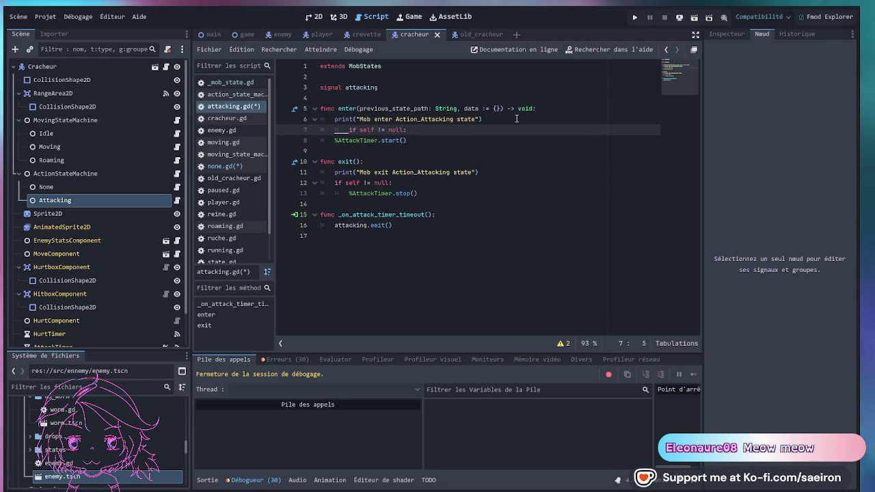
{"action": "key", "text": "BackSpace"}
{"action": "key", "text": "Down"}
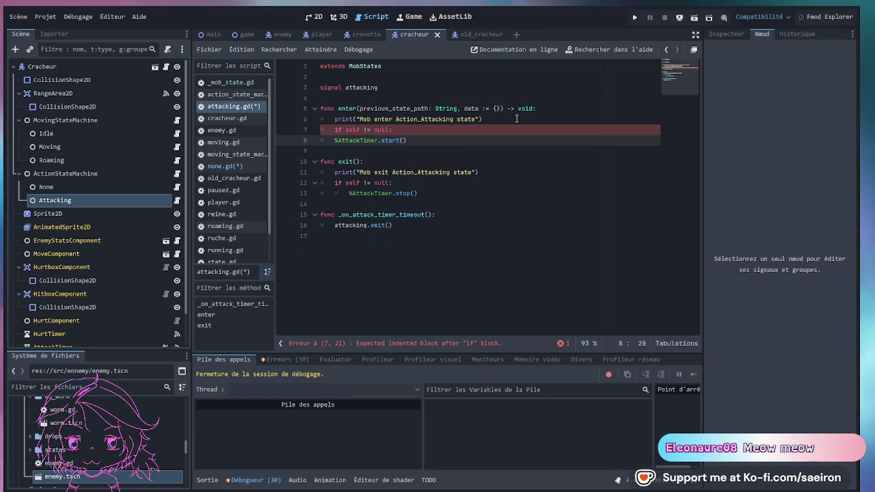
{"action": "key", "text": "Tab"}
{"action": "key", "text": "ctrl+s"}
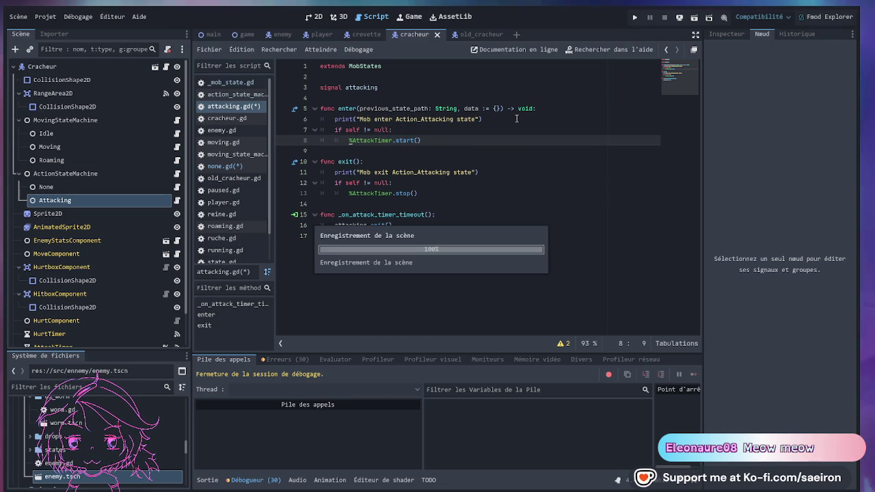
{"action": "left_click", "coordinate": [495, 185]}
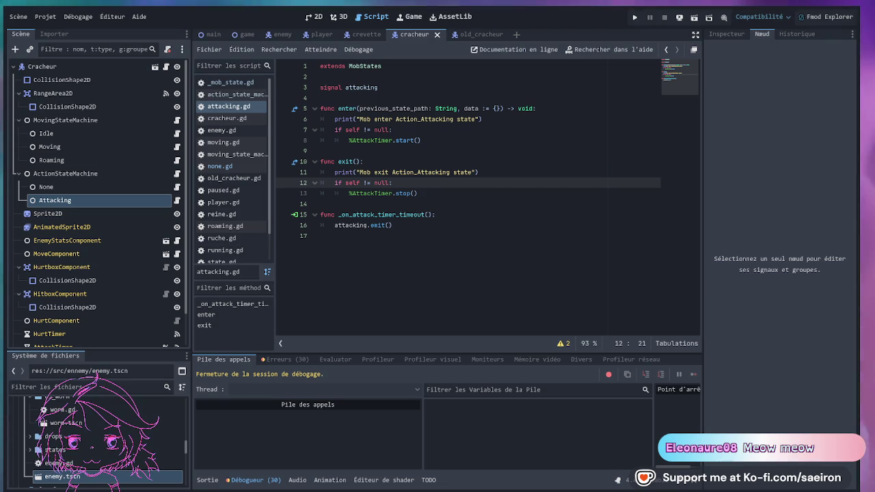
{"action": "key", "text": "ctrl+s"}
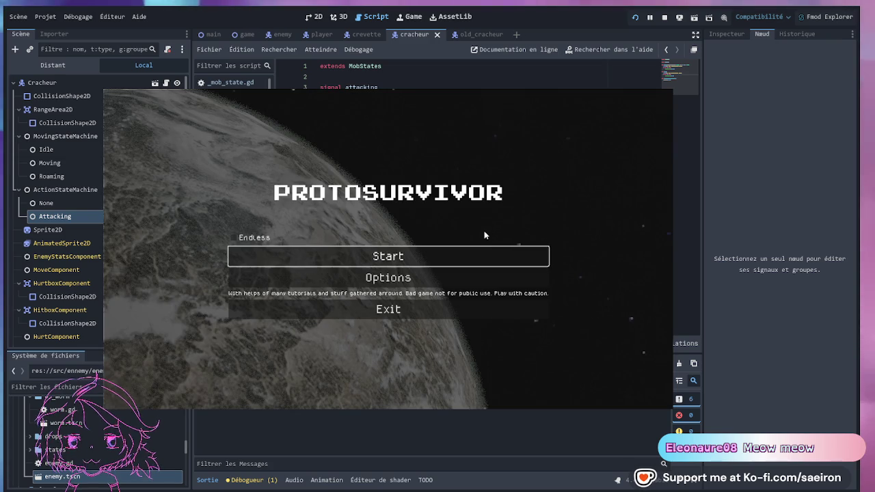
Start a run with the ship, skip the intro, and play until the debugger breaks at attacking.gd line 13.
{"action": "left_click", "coordinate": [475, 260]}
{"action": "key", "text": "Return"}
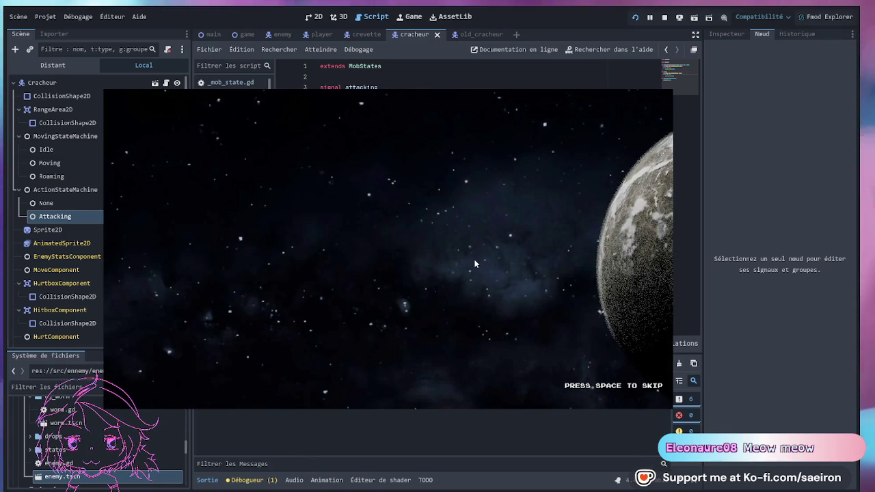
{"action": "key", "text": "space"}
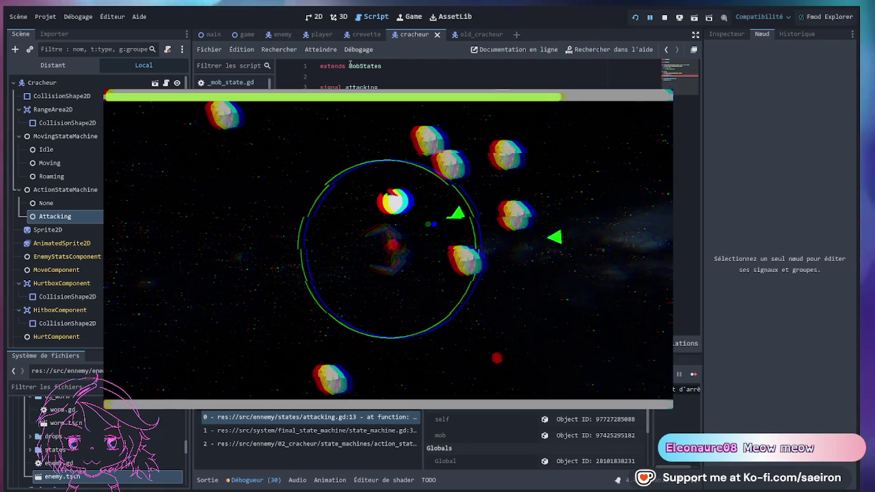
{"action": "key", "text": "alt+Tab"}
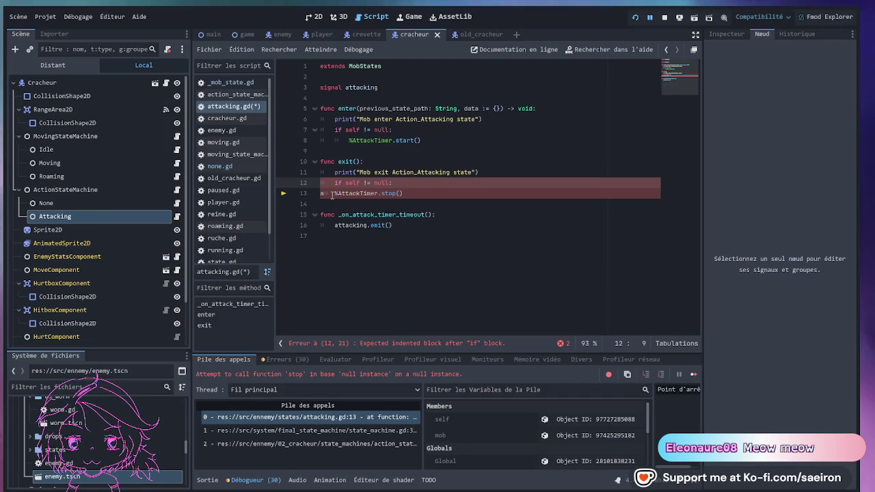
Undo the stray character on line 13, stop the halted session with F8, and save attacking.gd.
{"action": "key", "text": "ctrl+z"}
{"action": "key", "text": "ctrl+z"}
{"action": "key", "text": "ctrl+z"}
{"action": "key", "text": "F8"}
{"action": "key", "text": "ctrl+s"}
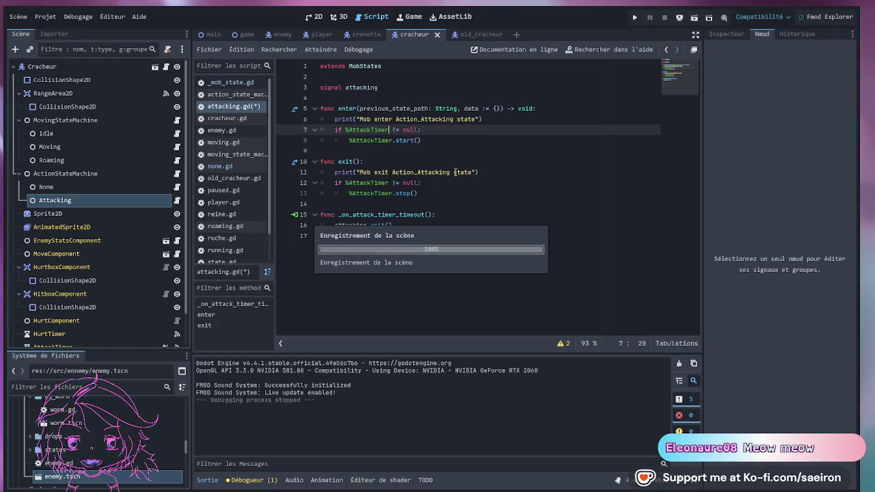
{"action": "left_click", "coordinate": [461, 161]}
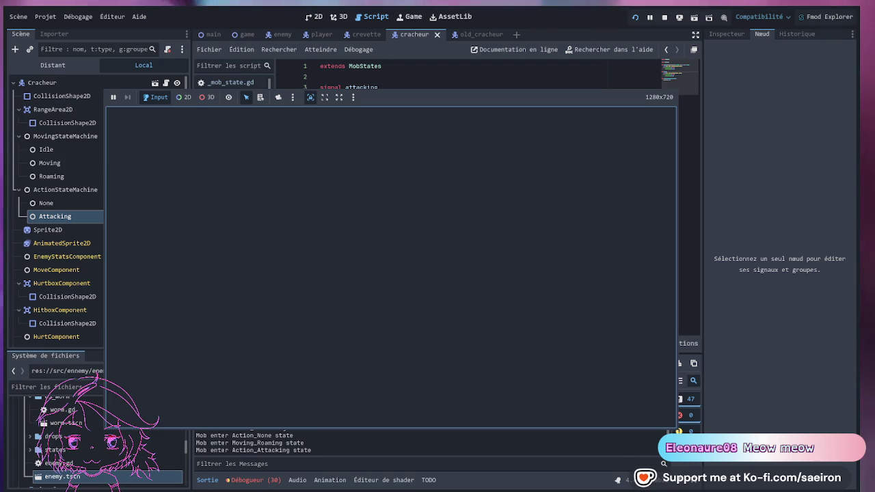
Show the Debugger's runtime errors and warnings list while the game runs.
{"action": "left_click", "coordinate": [246, 480]}
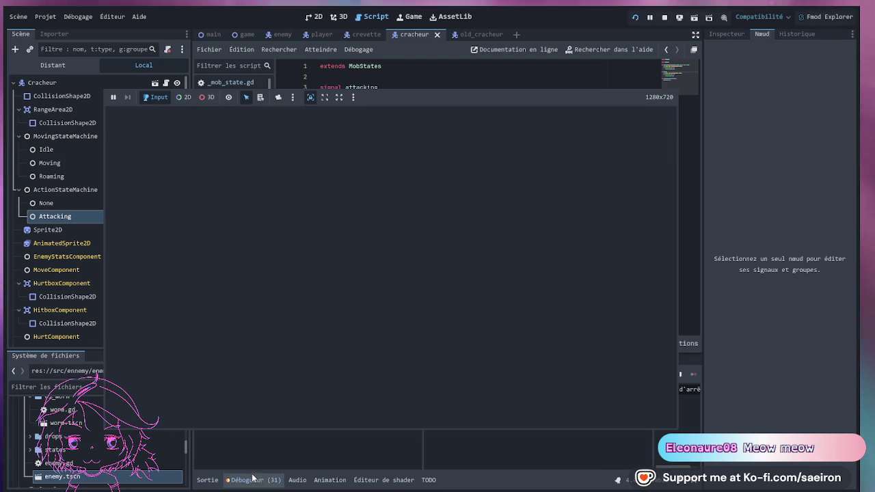
Examine the attacking.gd:12 'Node not found' error for %AttackTimer in the Debugger list.
{"action": "scroll", "coordinate": [308, 430], "scroll_direction": "down", "scroll_amount": 5}
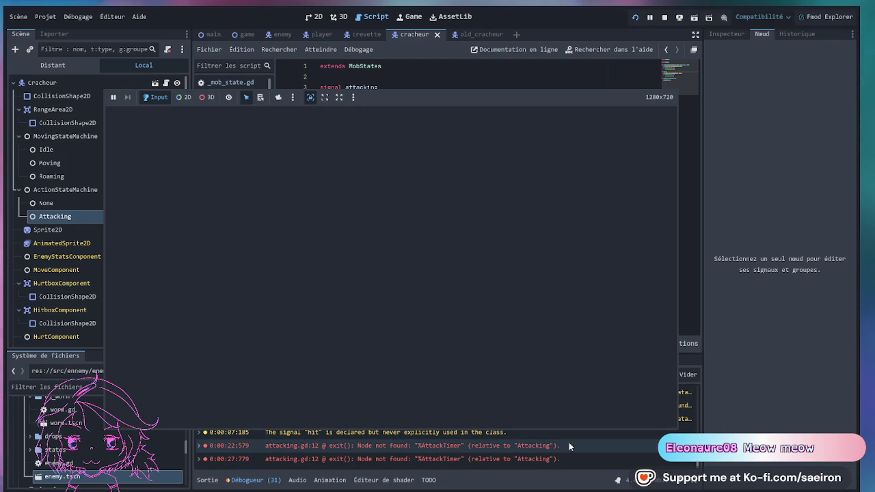
{"action": "left_click", "coordinate": [568, 445]}
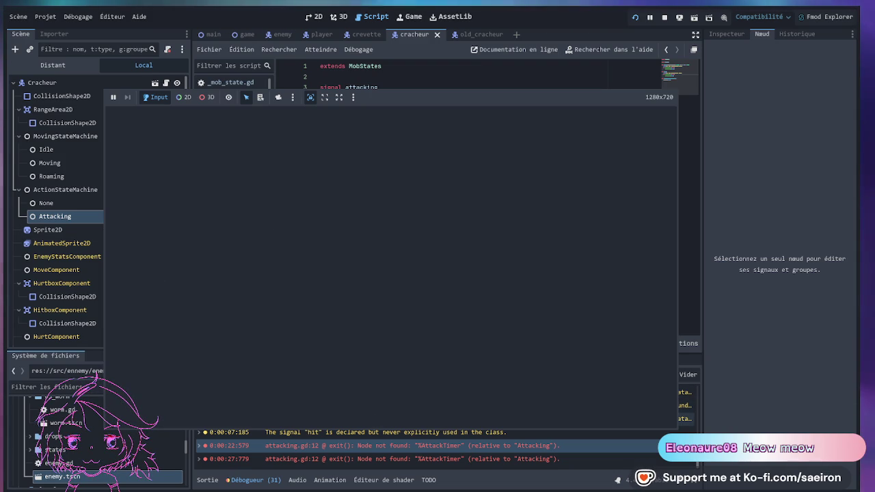
{"action": "scroll", "coordinate": [61, 280], "scroll_direction": "down", "scroll_amount": 2}
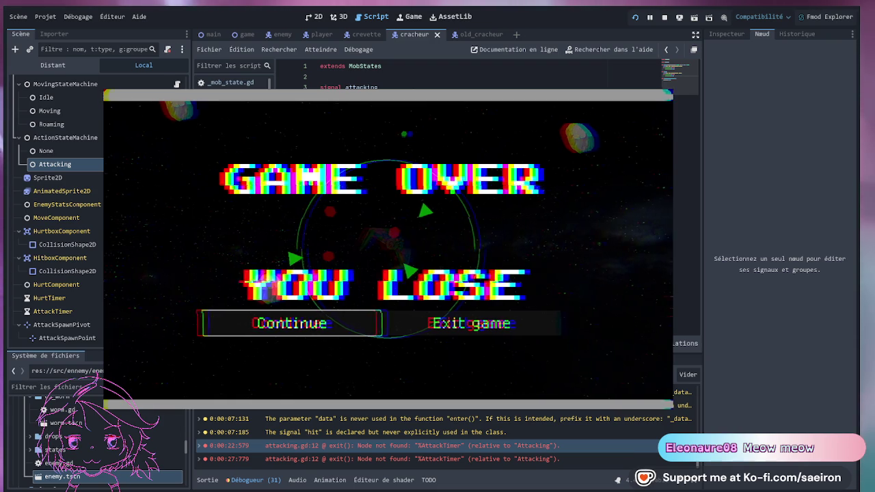
In the game scene, inspect the RangedSpawn and root Game nodes.
{"action": "left_click", "coordinate": [246, 35]}
{"action": "left_click", "coordinate": [53, 257]}
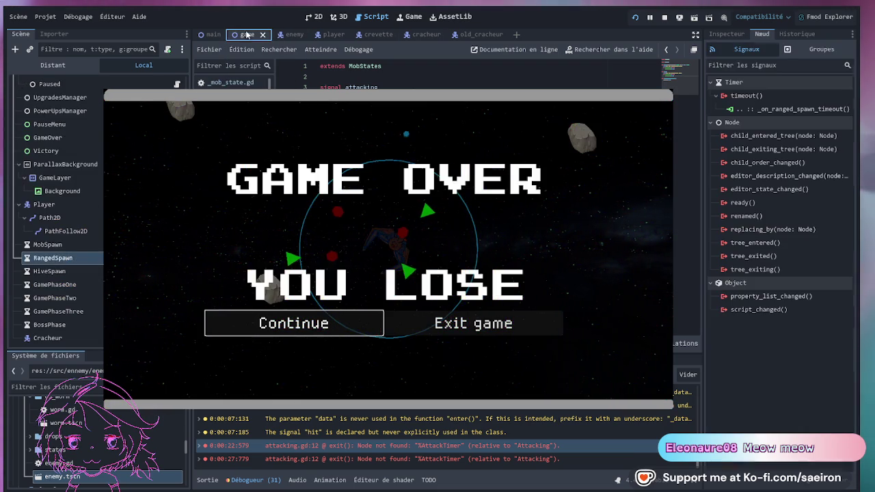
{"action": "scroll", "coordinate": [61, 205], "scroll_direction": "up", "scroll_amount": 2}
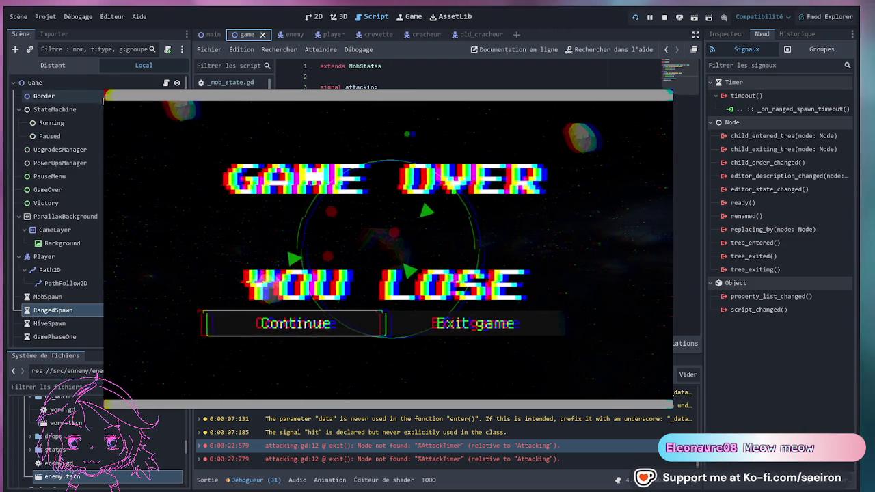
{"action": "left_click", "coordinate": [35, 82]}
{"action": "left_click", "coordinate": [726, 33]}
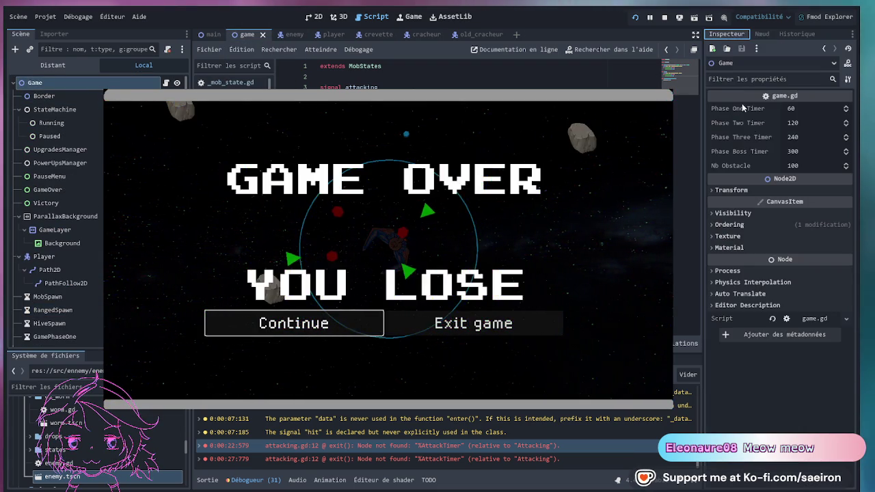
{"action": "scroll", "coordinate": [94, 283], "scroll_direction": "down", "scroll_amount": 2}
Enable Autostart on MobSpawn and disable it on RangedSpawn, then stop the game and save.
{"action": "left_click", "coordinate": [82, 246]}
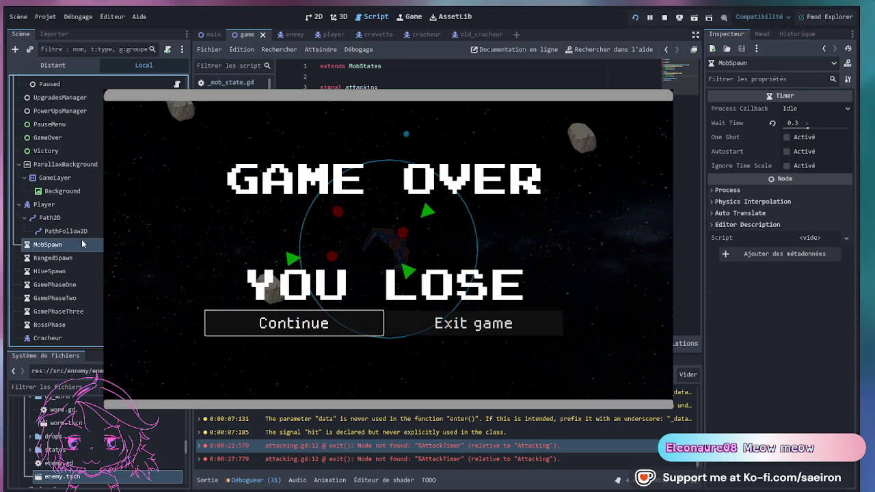
{"action": "key", "text": "Down"}
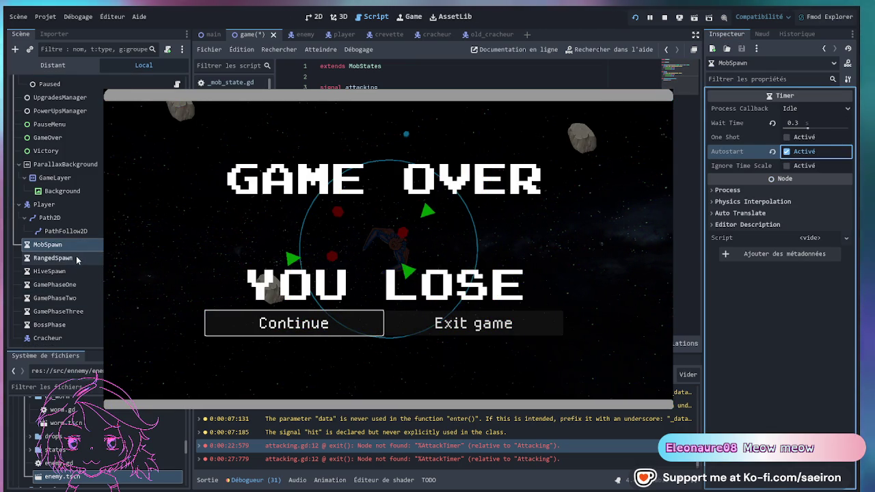
{"action": "left_click", "coordinate": [786, 152]}
{"action": "left_click", "coordinate": [787, 152]}
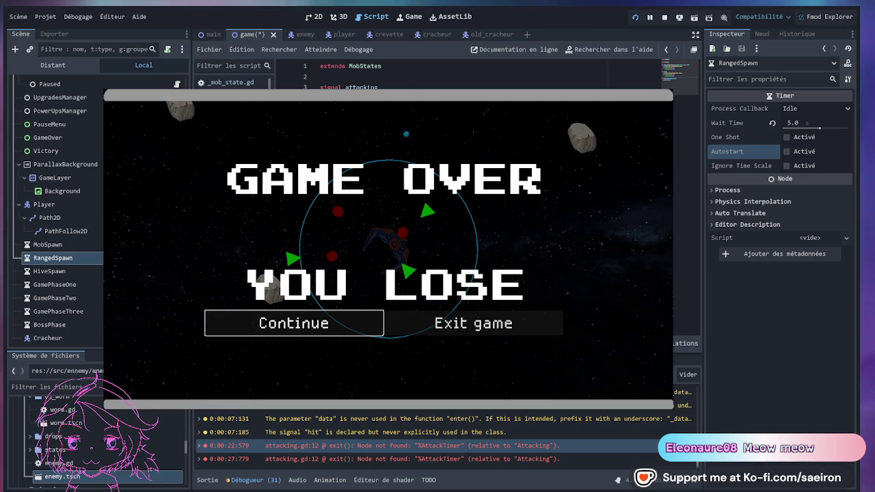
{"action": "key", "text": "F8"}
{"action": "key", "text": "ctrl+s"}
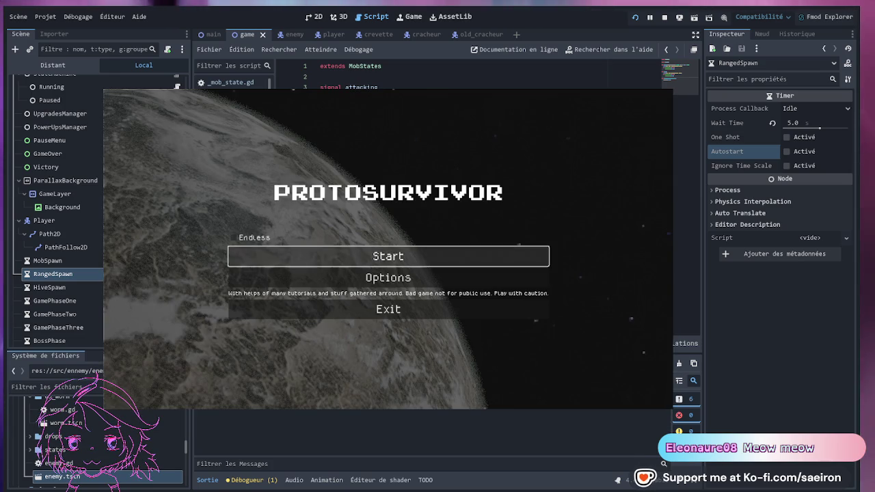
Start a new game from the hangar with the ship and skip the starfield intro.
{"action": "left_click", "coordinate": [343, 256]}
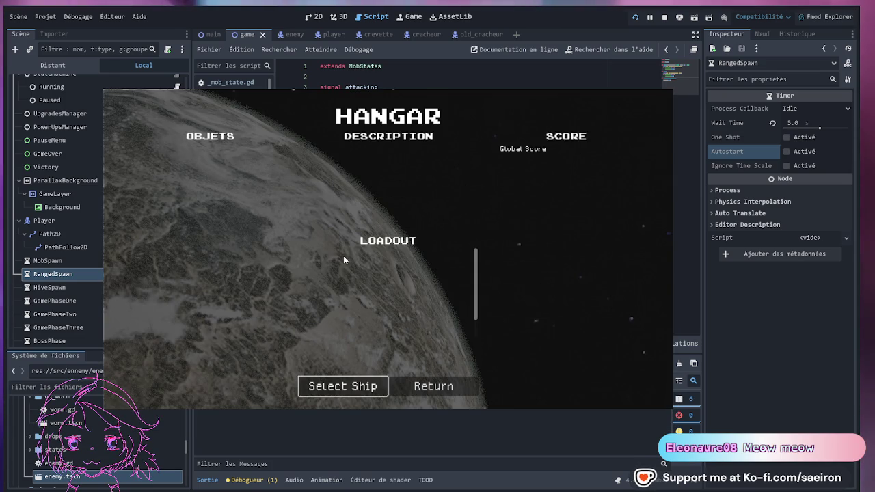
{"action": "left_click", "coordinate": [354, 388]}
{"action": "left_click", "coordinate": [355, 386]}
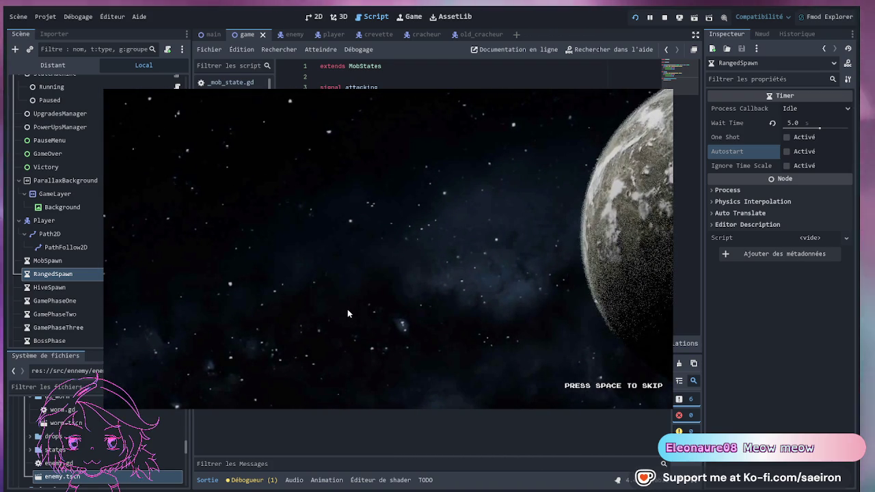
{"action": "key", "text": "space"}
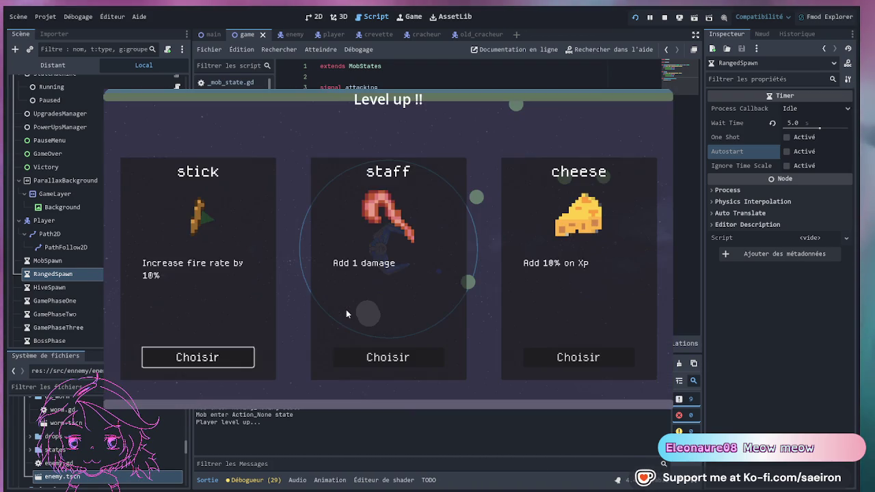
Pick upgrades at eight level-ups: mostly staff damage, plus shield max HP, cheese XP and stick fire-rate.
{"action": "left_click", "coordinate": [384, 355]}
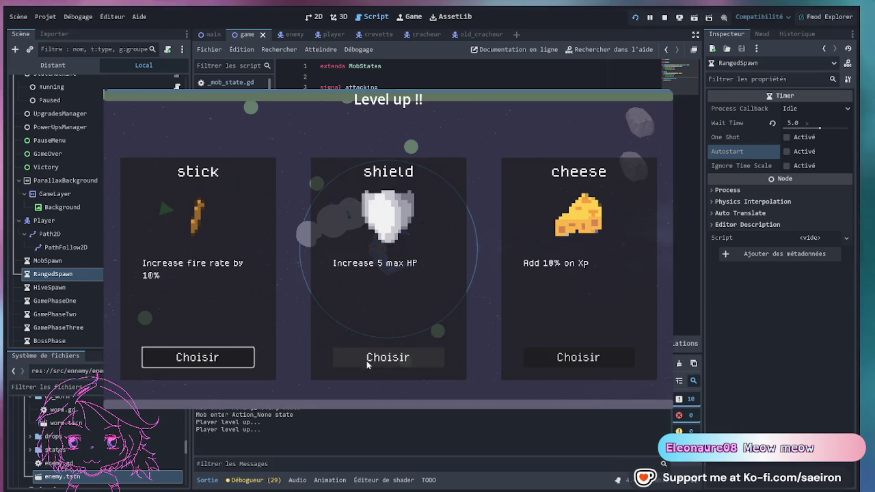
{"action": "left_click", "coordinate": [196, 358]}
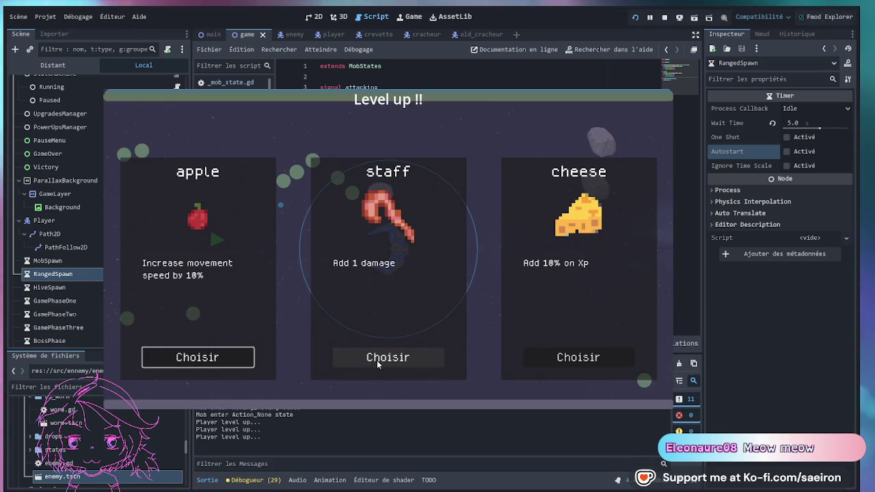
{"action": "left_click", "coordinate": [378, 361]}
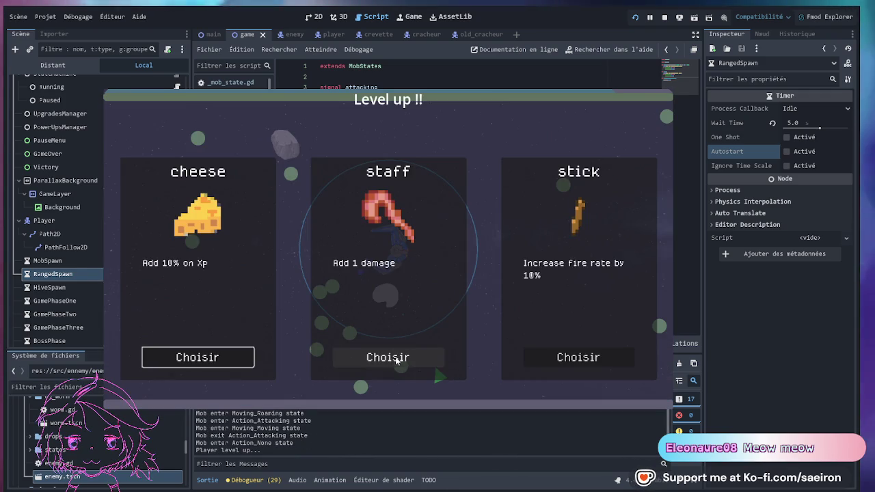
{"action": "left_click", "coordinate": [557, 361]}
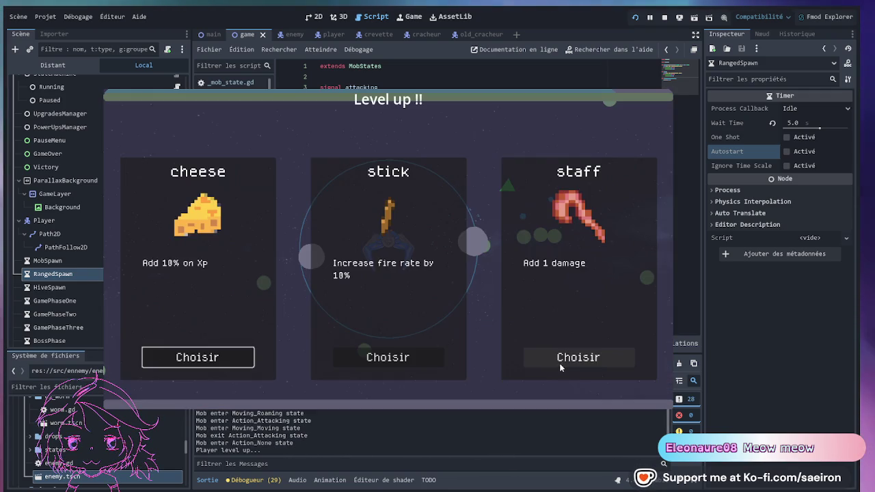
{"action": "left_click", "coordinate": [576, 360]}
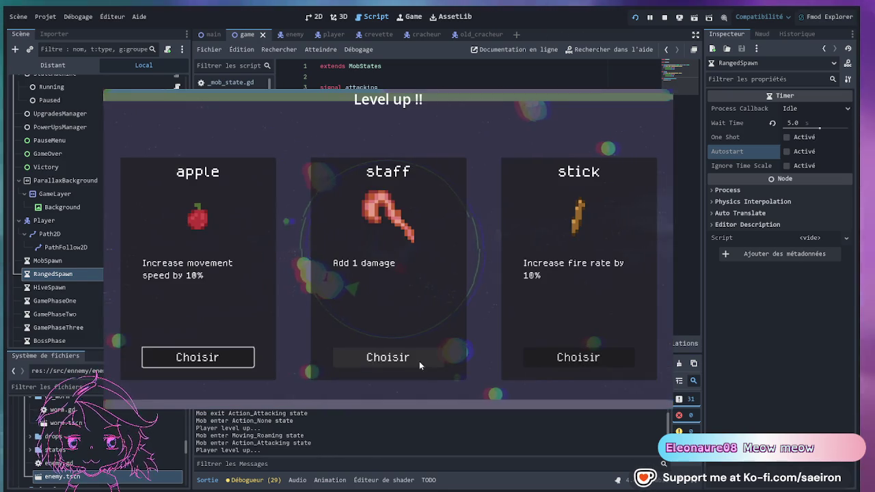
{"action": "left_click", "coordinate": [432, 366]}
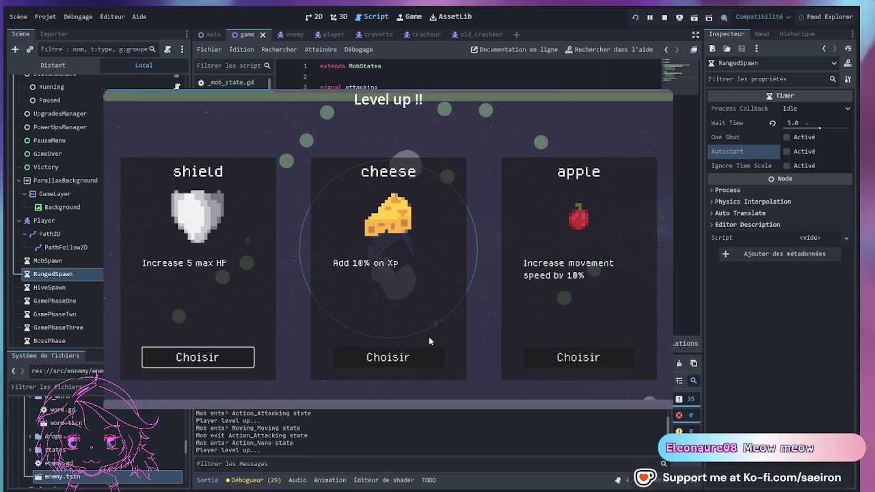
{"action": "left_click", "coordinate": [414, 358]}
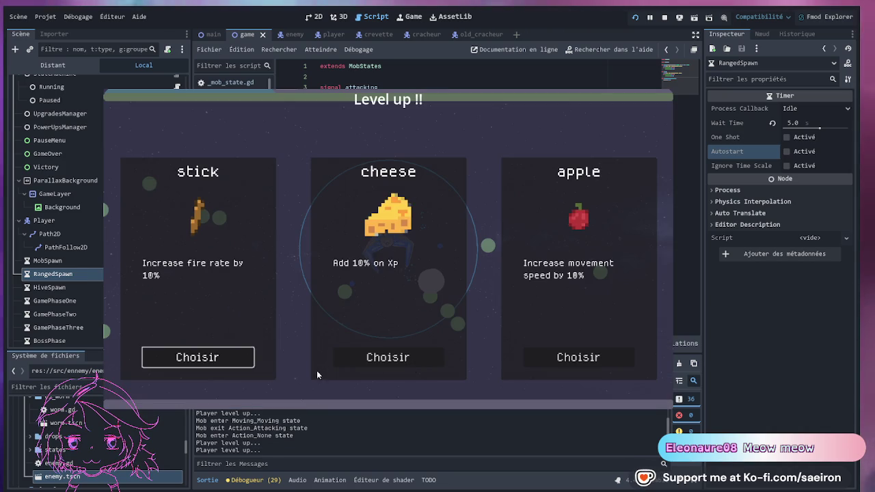
{"action": "left_click", "coordinate": [220, 357]}
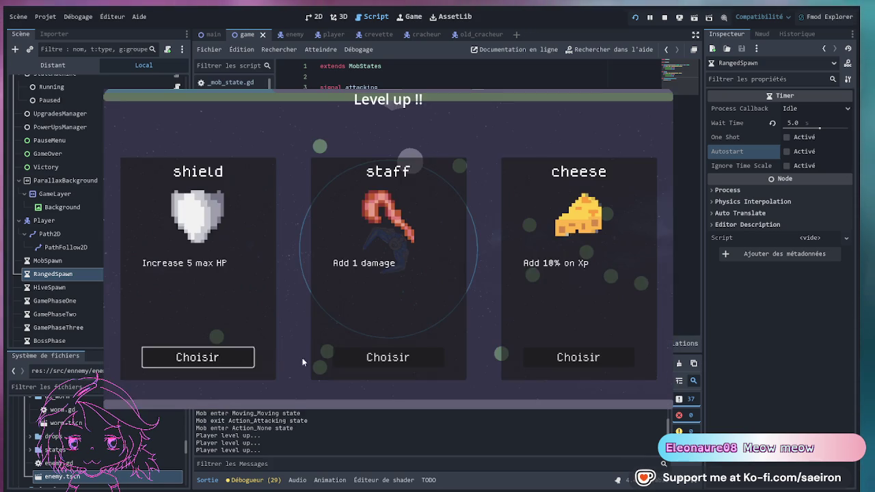
Take the staff damage upgrade at three more level-ups, then exit the game from game over.
{"action": "left_click", "coordinate": [345, 358]}
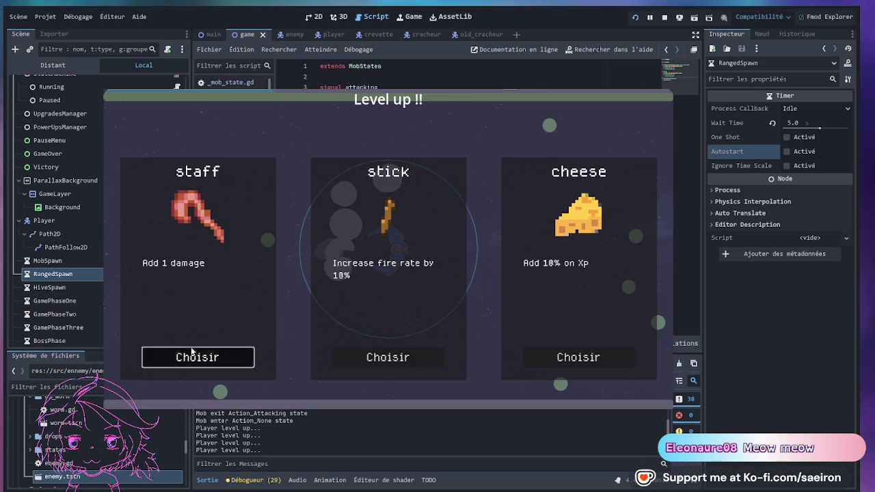
{"action": "left_click", "coordinate": [192, 353]}
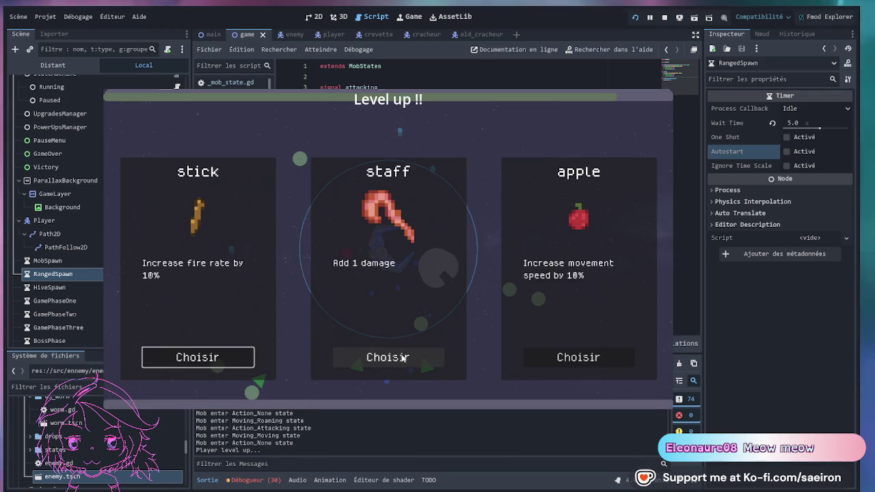
{"action": "left_click", "coordinate": [402, 357]}
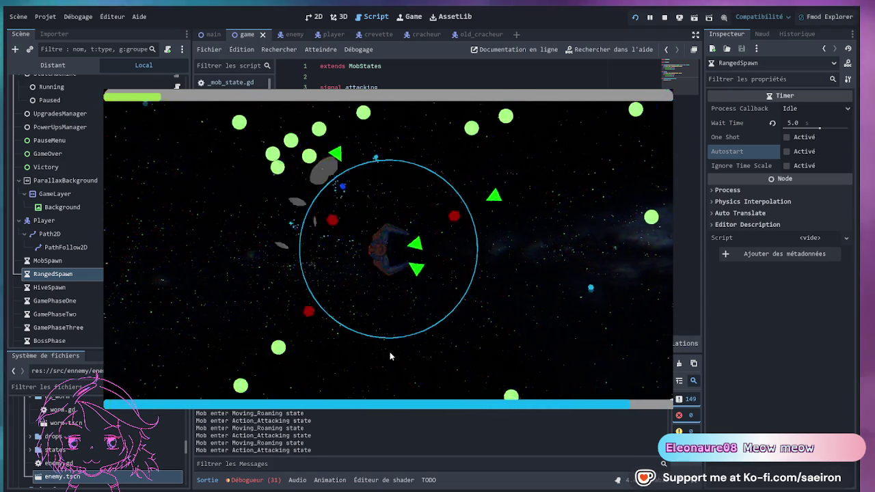
{"action": "left_click", "coordinate": [448, 326]}
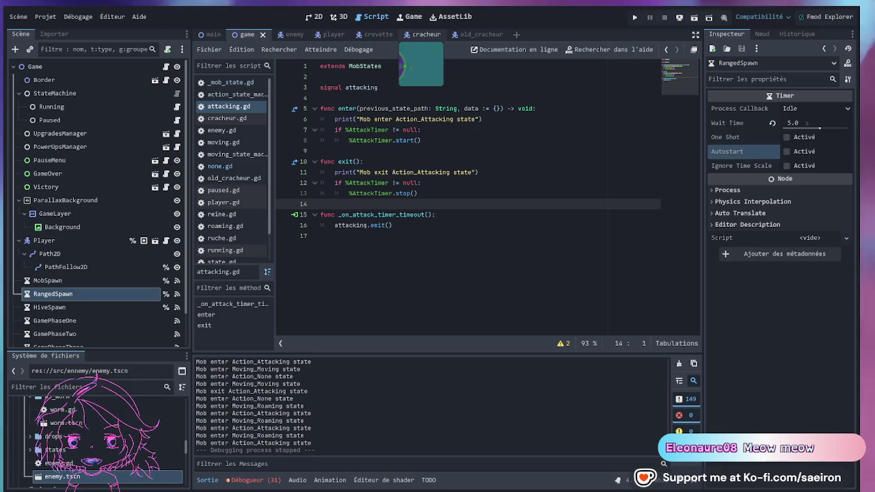
Open the cracheur scene and select its EnemyStatsComponent.
{"action": "left_click", "coordinate": [414, 34]}
{"action": "scroll", "coordinate": [79, 109], "scroll_direction": "up", "scroll_amount": 2}
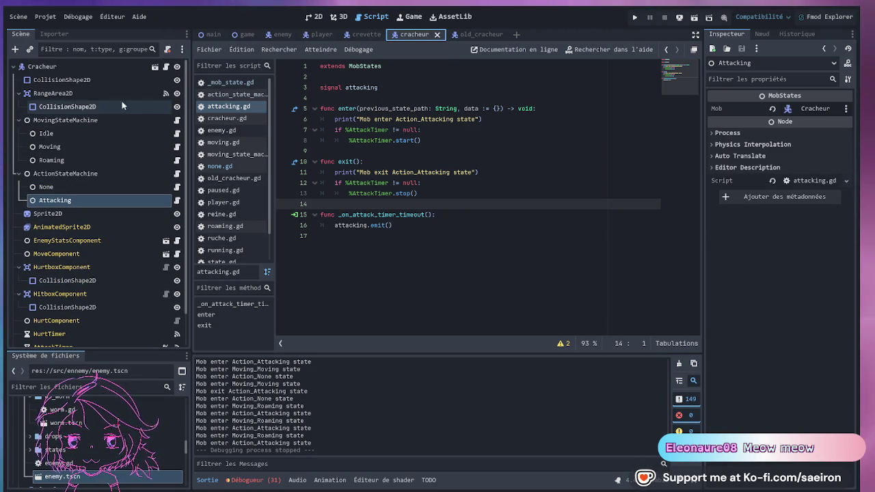
{"action": "left_click", "coordinate": [73, 68]}
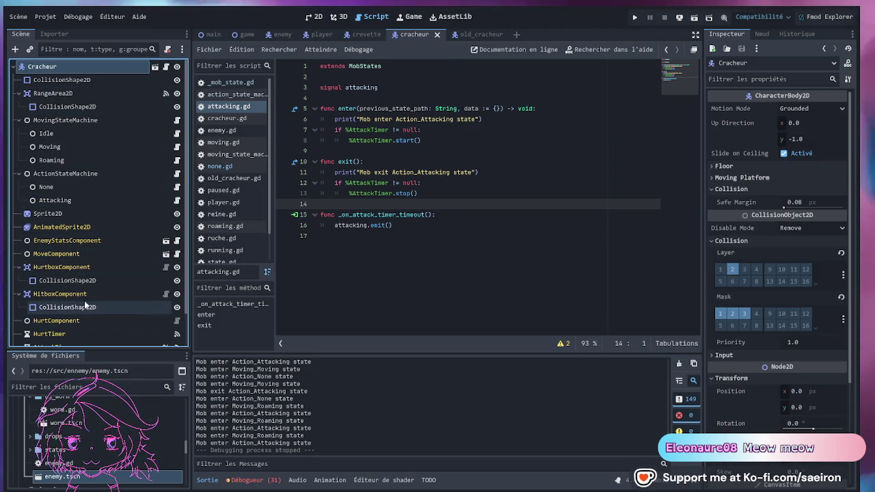
{"action": "left_click", "coordinate": [67, 240]}
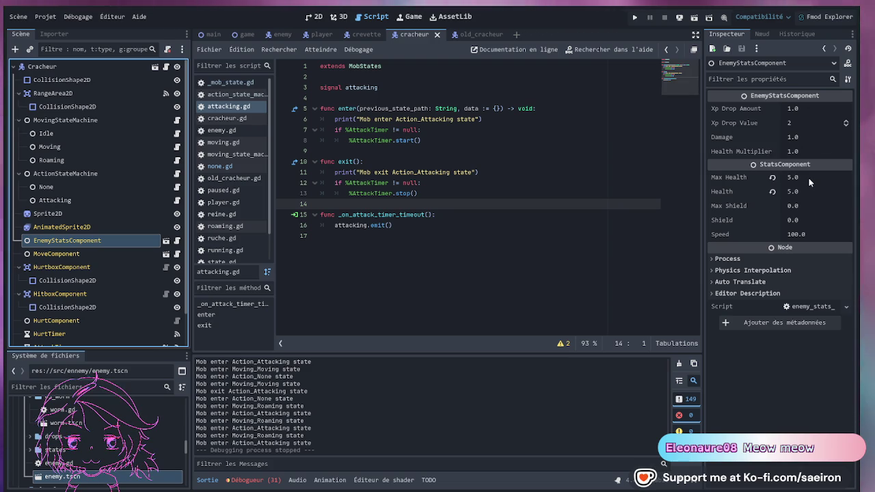
Set the cracheur's Max Health and Health to 1.0, then switch to the crevette scene.
{"action": "left_click", "coordinate": [808, 177]}
{"action": "type", "text": "2"}
{"action": "key", "text": "Return"}
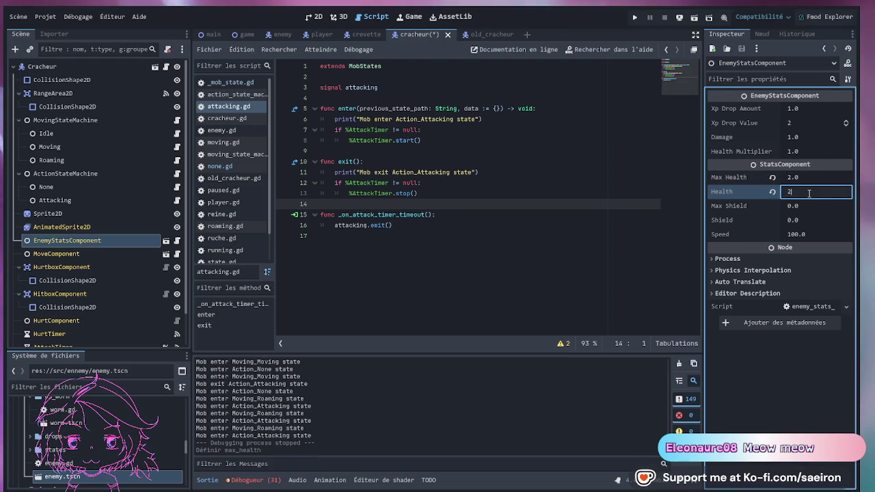
{"action": "left_click", "coordinate": [548, 219]}
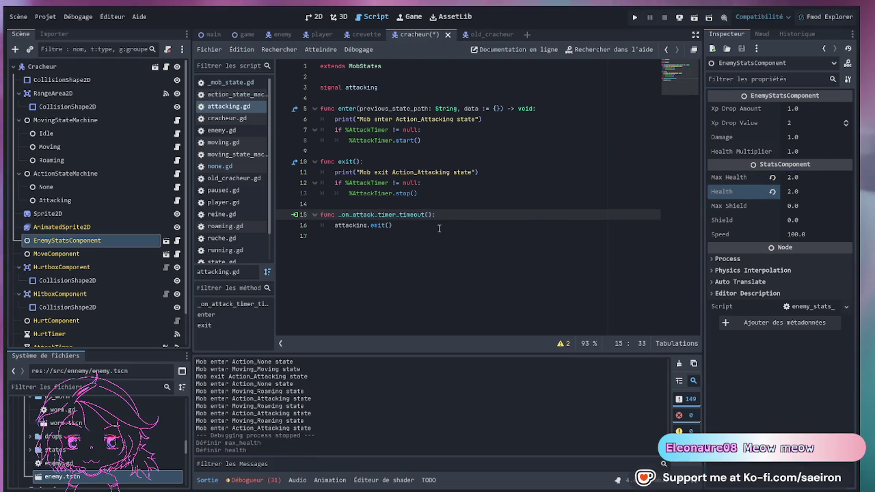
{"action": "left_click", "coordinate": [833, 177]}
{"action": "type", "text": "1"}
{"action": "left_click", "coordinate": [804, 193]}
{"action": "type", "text": "1"}
{"action": "left_click", "coordinate": [547, 236]}
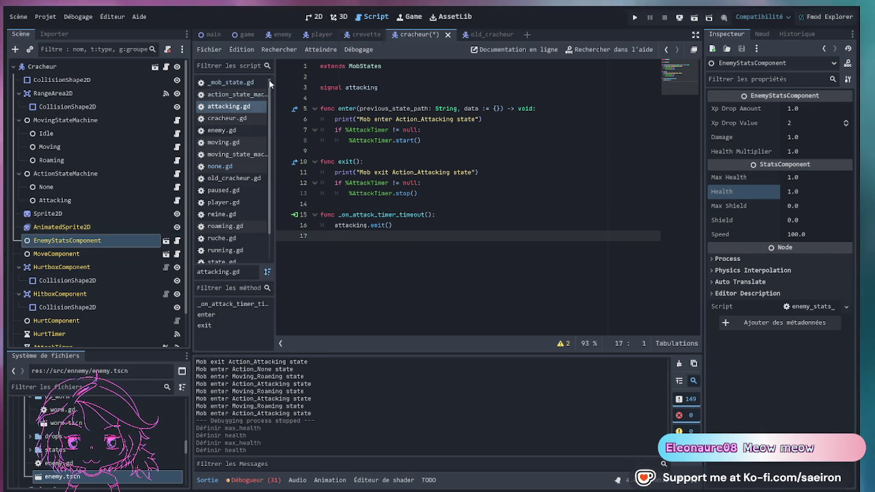
{"action": "left_click", "coordinate": [366, 37]}
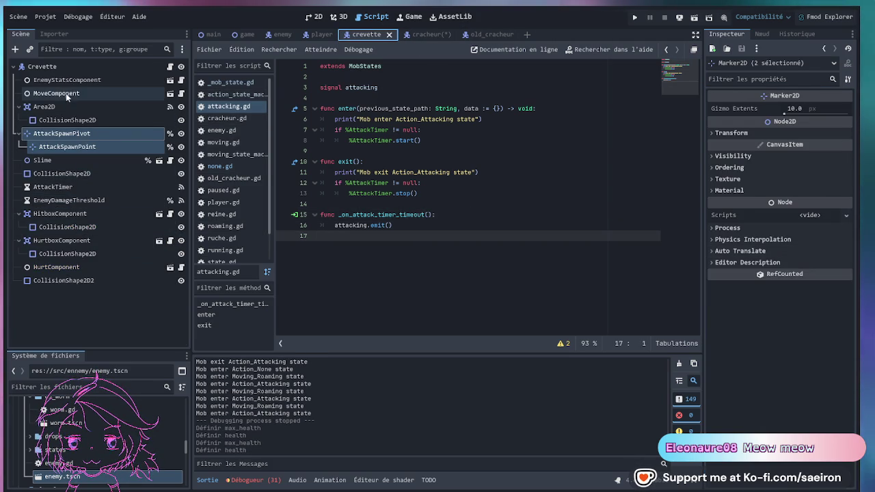
Confirm the crevette EnemyStatsComponent has Max Health and Health at 1.0, and save.
{"action": "left_click", "coordinate": [88, 81]}
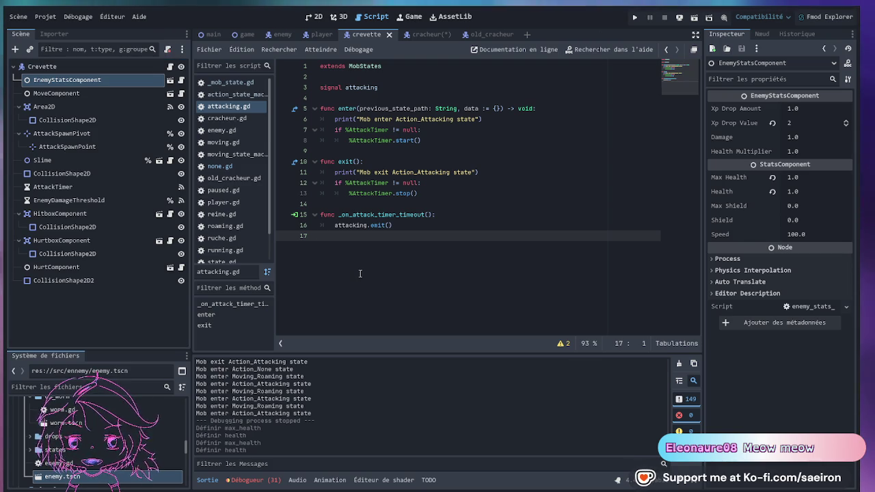
{"action": "key", "text": "ctrl+s"}
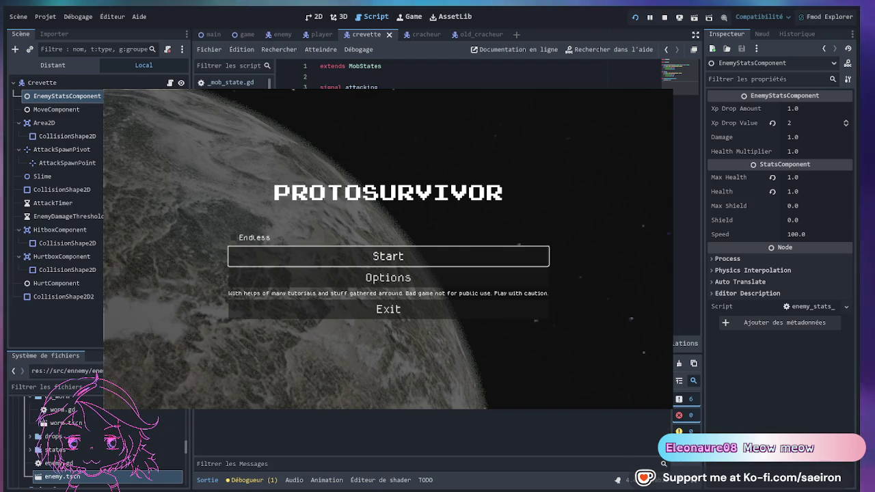
Launch a run from the ship hangar and skip the intro cutscene.
{"action": "left_click", "coordinate": [382, 264]}
{"action": "left_click", "coordinate": [352, 386]}
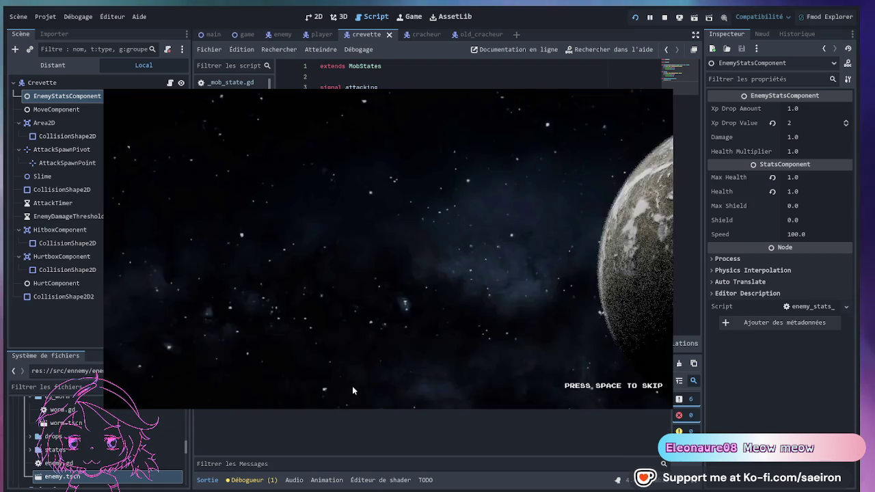
{"action": "key", "text": "space"}
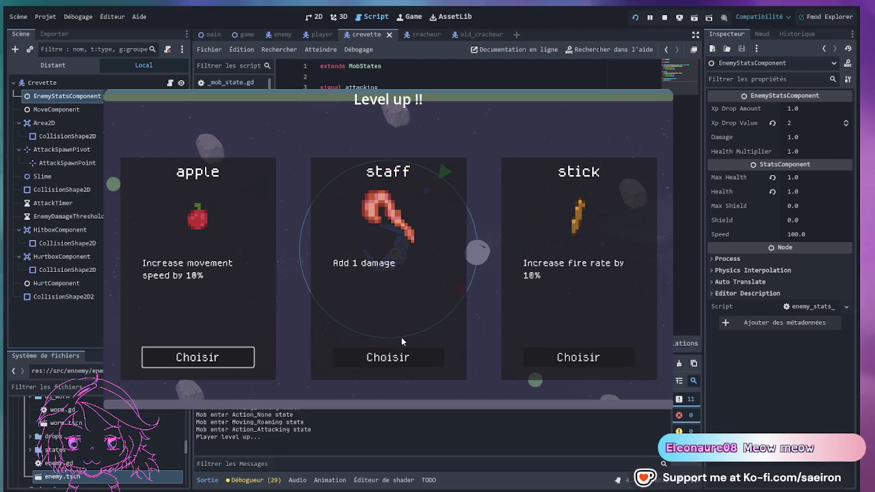
Pick upgrades at nine level-ups: staff damage, stick fire-rate and cheese XP.
{"action": "left_click", "coordinate": [385, 357]}
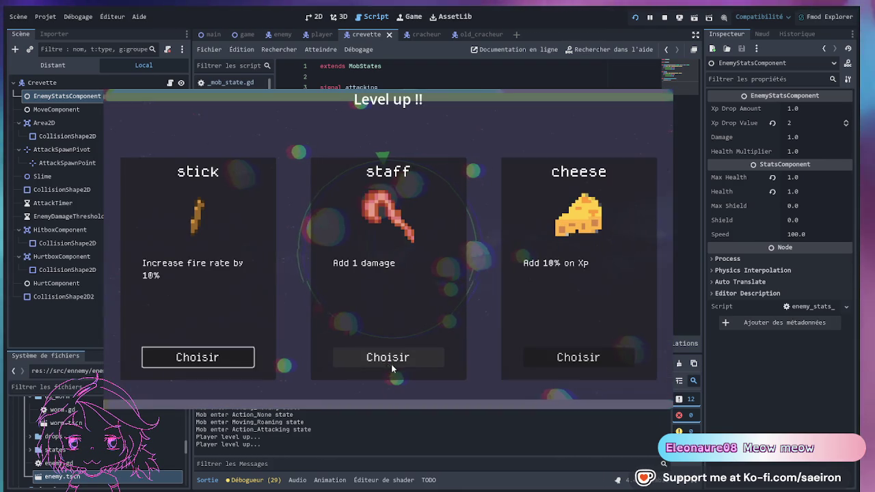
{"action": "left_click", "coordinate": [236, 359]}
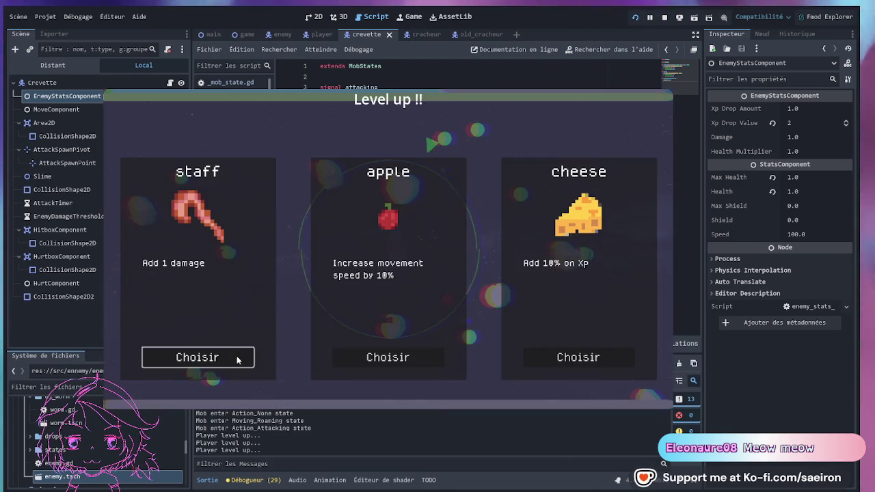
{"action": "left_click", "coordinate": [247, 357]}
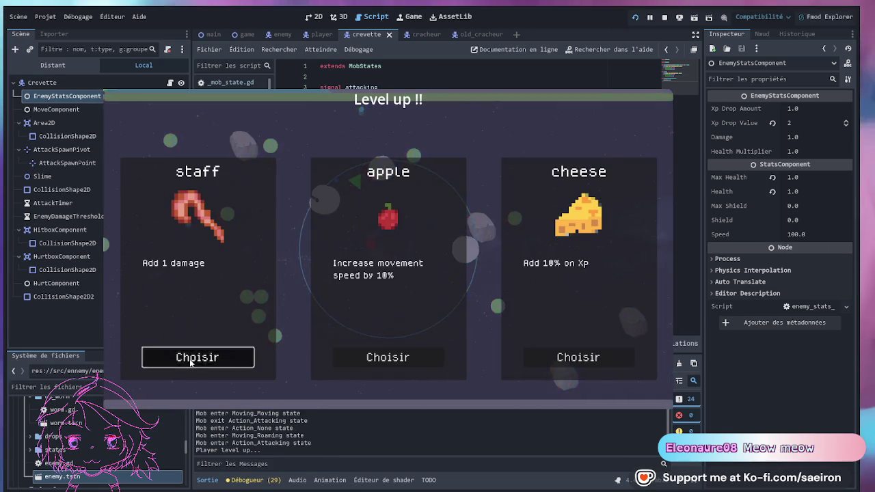
{"action": "left_click", "coordinate": [191, 362]}
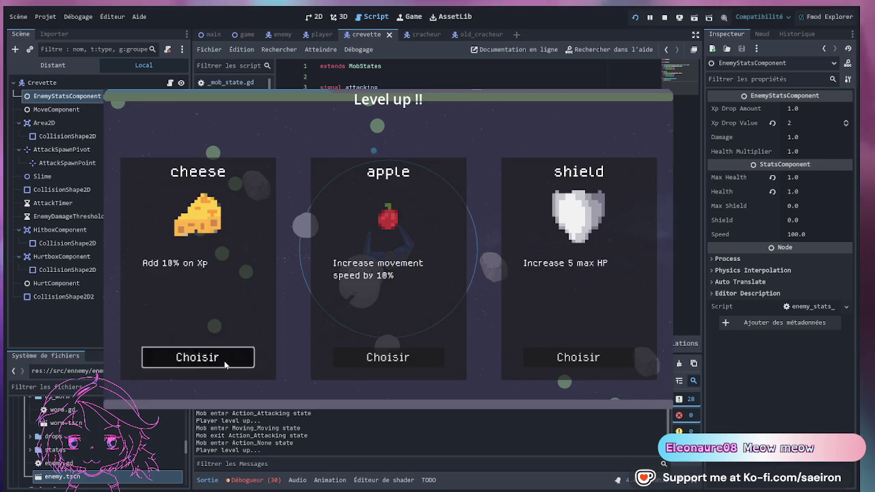
{"action": "left_click", "coordinate": [224, 362]}
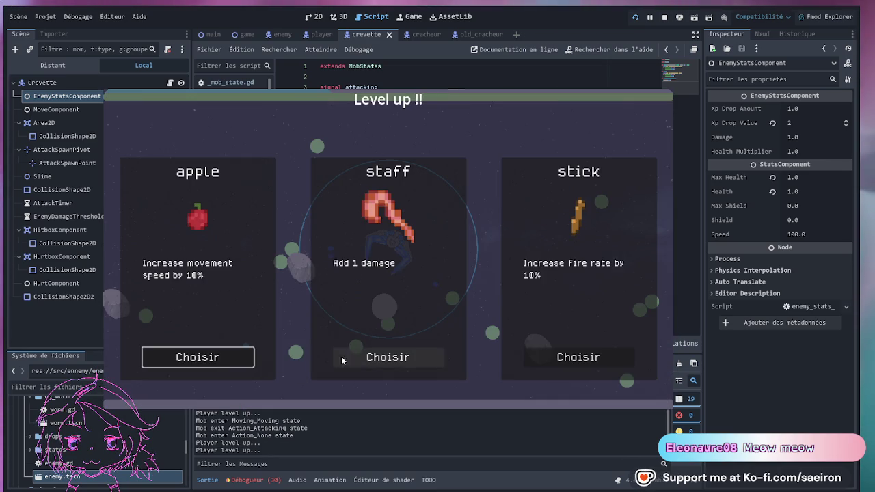
{"action": "left_click", "coordinate": [341, 361]}
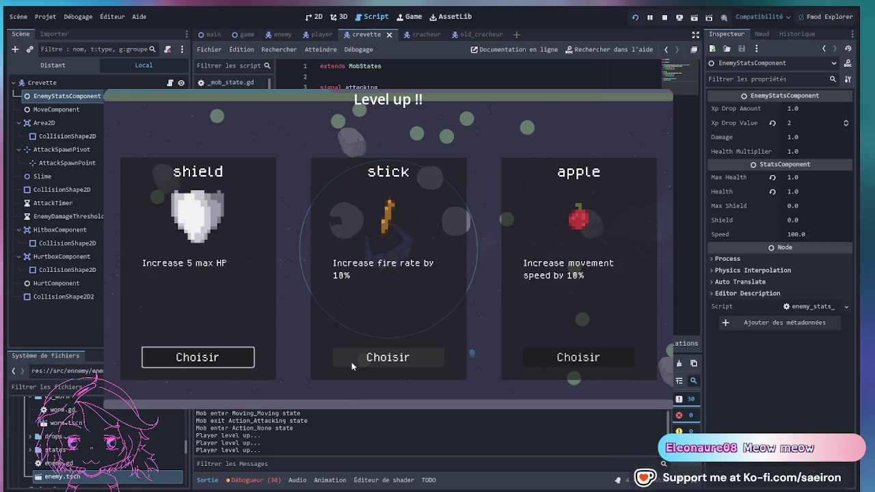
{"action": "left_click", "coordinate": [352, 362]}
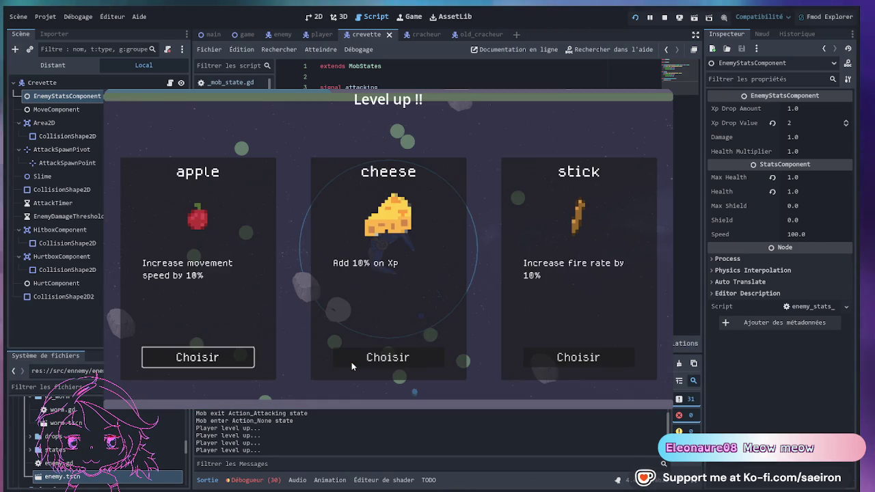
{"action": "left_click", "coordinate": [410, 365]}
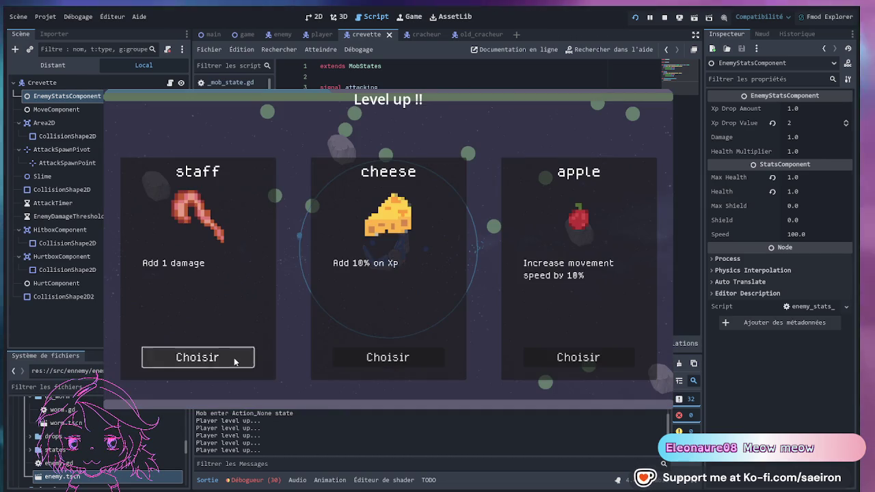
{"action": "left_click", "coordinate": [233, 358]}
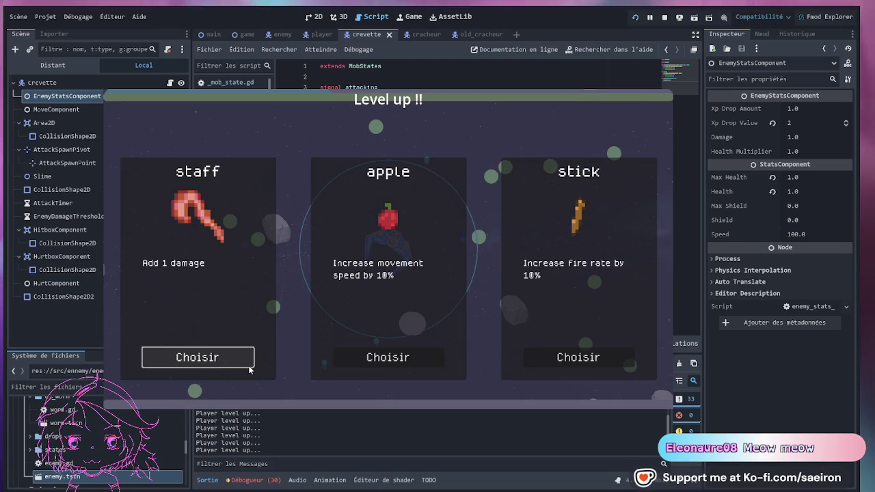
Take staff damage, another upgrade, cheese XP and stick fire-rate at four level-ups.
{"action": "left_click", "coordinate": [249, 365]}
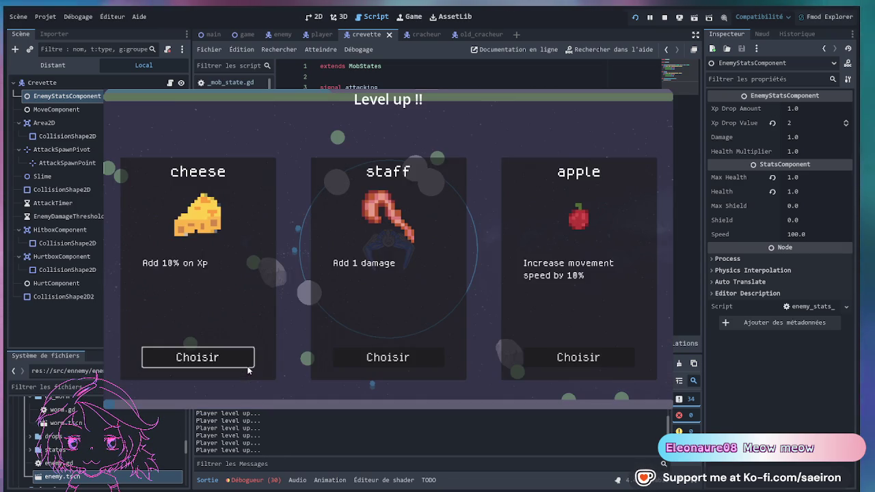
{"action": "left_click", "coordinate": [372, 352]}
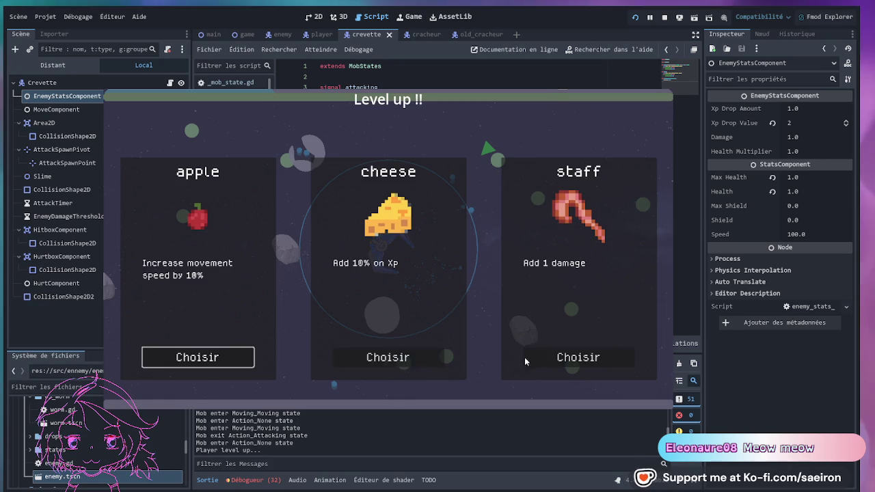
{"action": "left_click", "coordinate": [369, 357]}
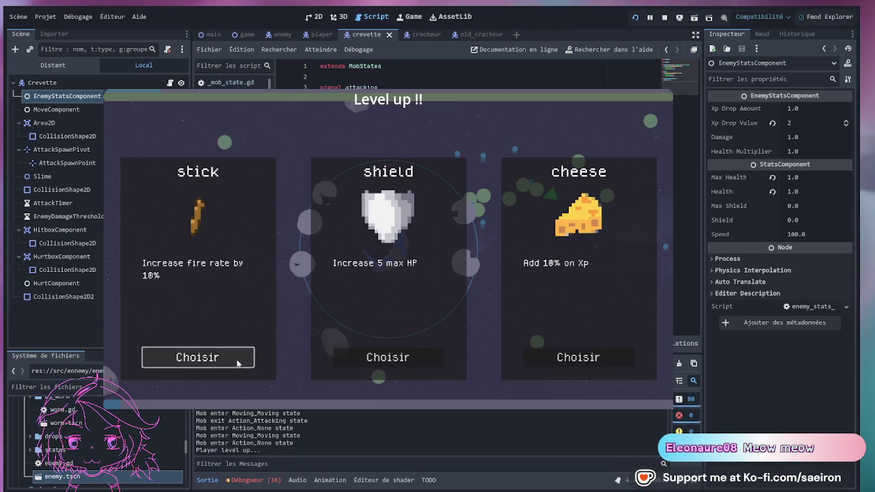
{"action": "left_click", "coordinate": [239, 366]}
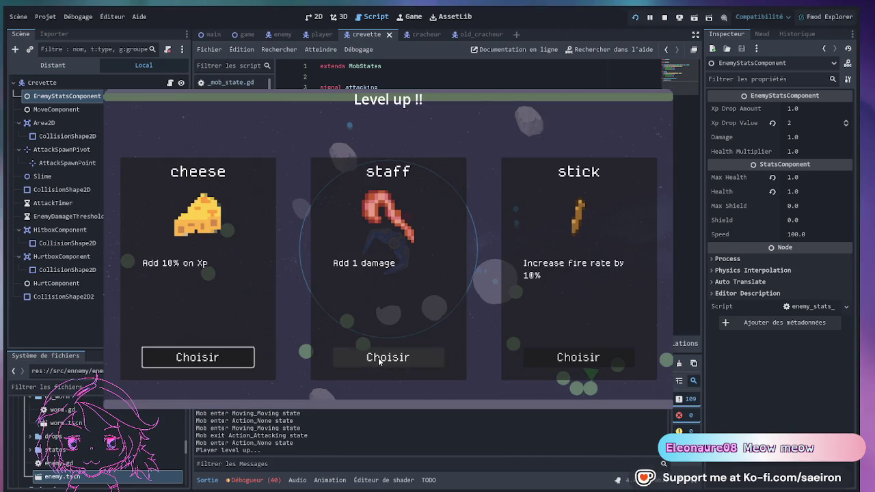
Take staff damage, cheese XP and shield max HP upgrades, then steer the ship upward.
{"action": "left_click", "coordinate": [378, 357]}
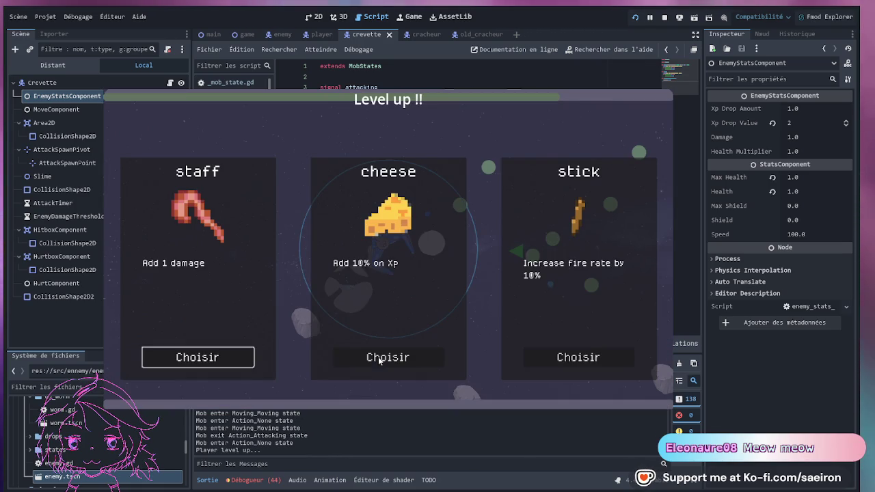
{"action": "left_click", "coordinate": [358, 362]}
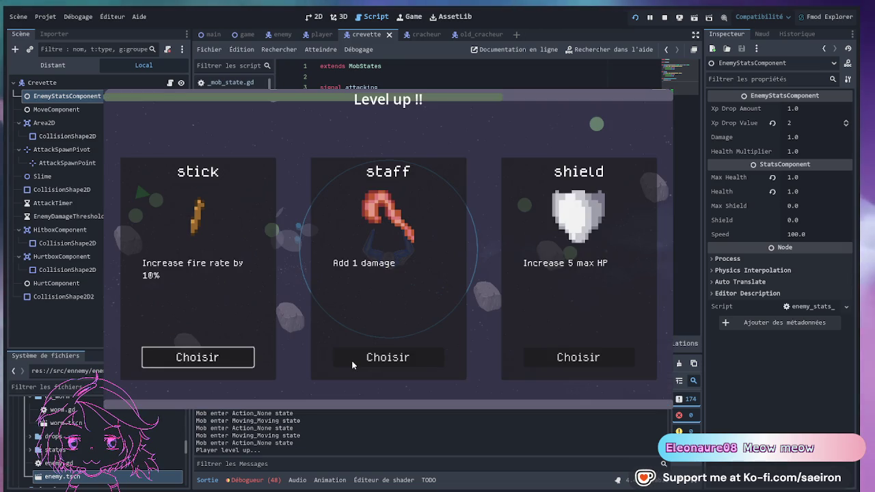
{"action": "left_click", "coordinate": [581, 362]}
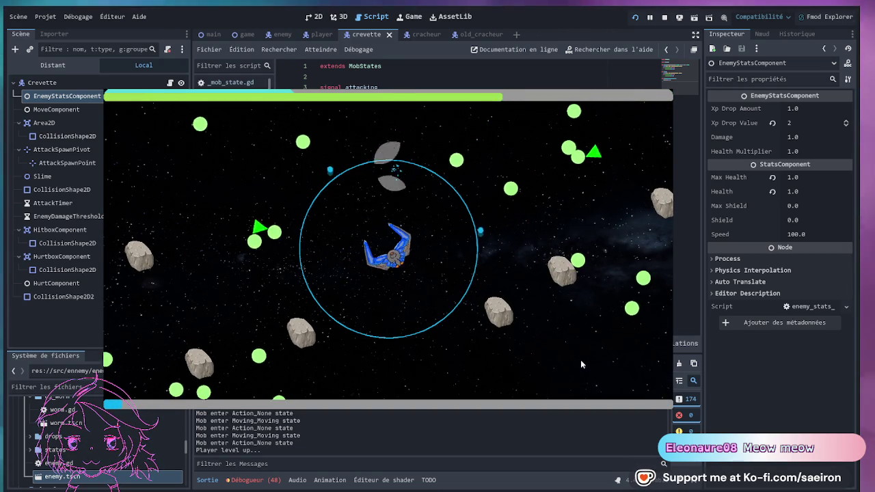
{"action": "key", "text": "w"}
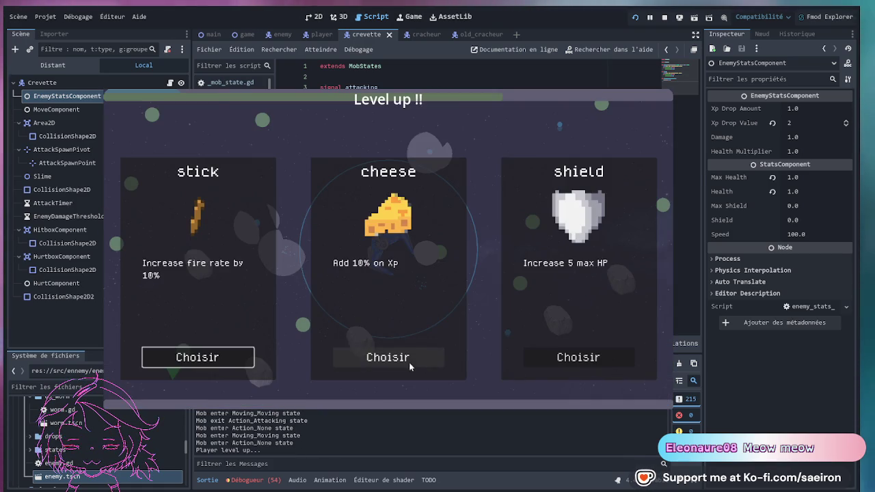
Pick cheese XP, two more upgrades, stick fire-rate, apple speed and the +1 damage staff.
{"action": "left_click", "coordinate": [418, 363]}
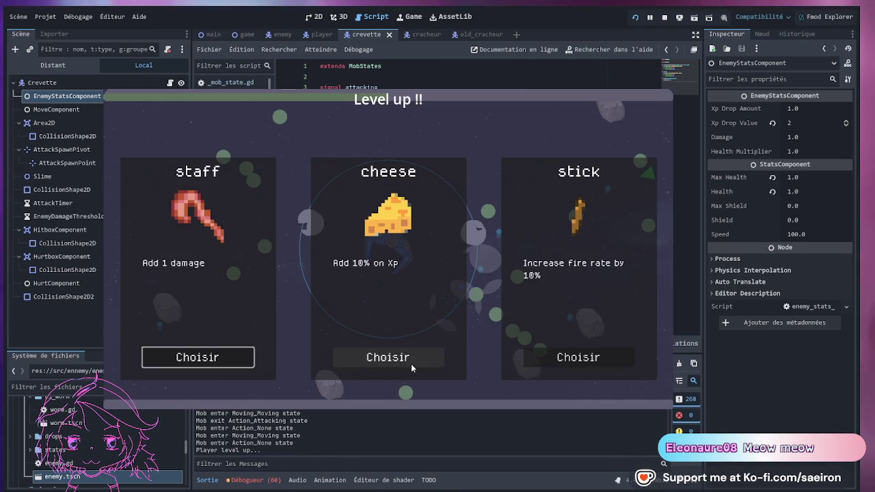
{"action": "left_click", "coordinate": [243, 360]}
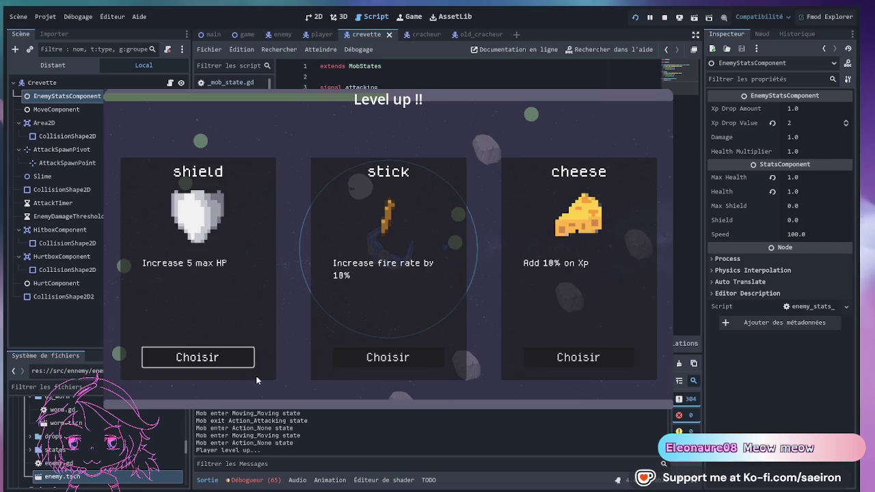
{"action": "left_click", "coordinate": [423, 359]}
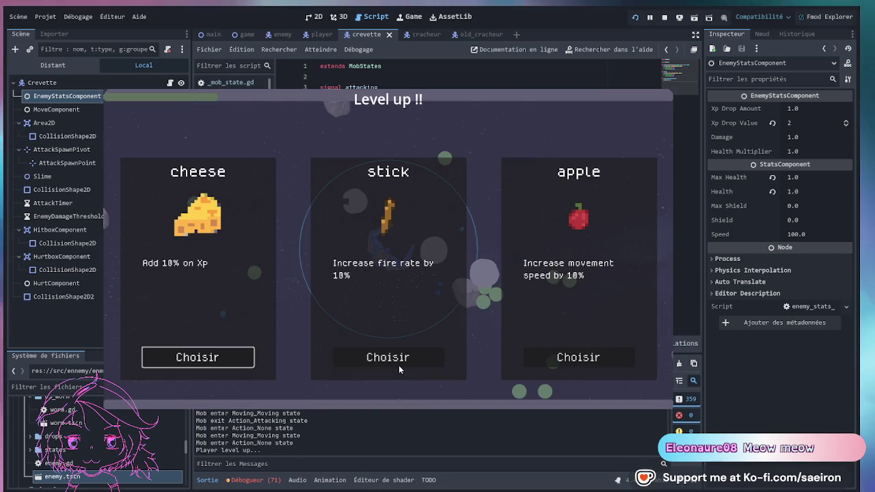
{"action": "left_click", "coordinate": [399, 365]}
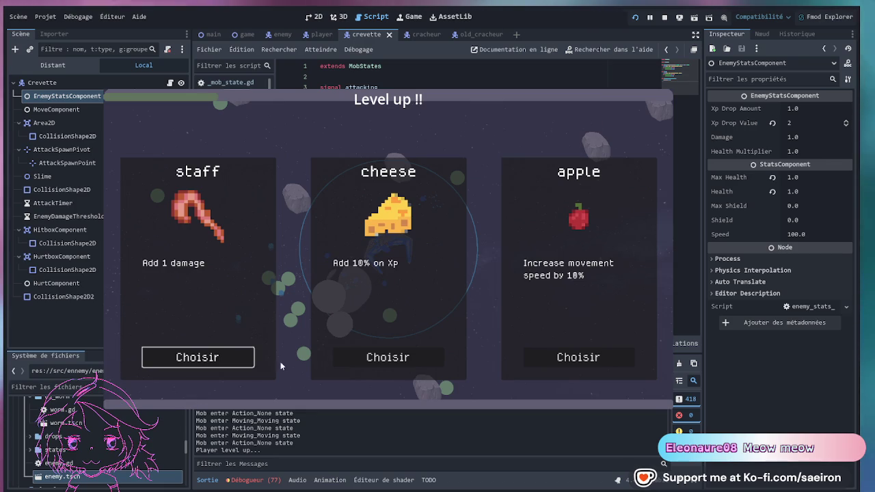
{"action": "left_click", "coordinate": [535, 356]}
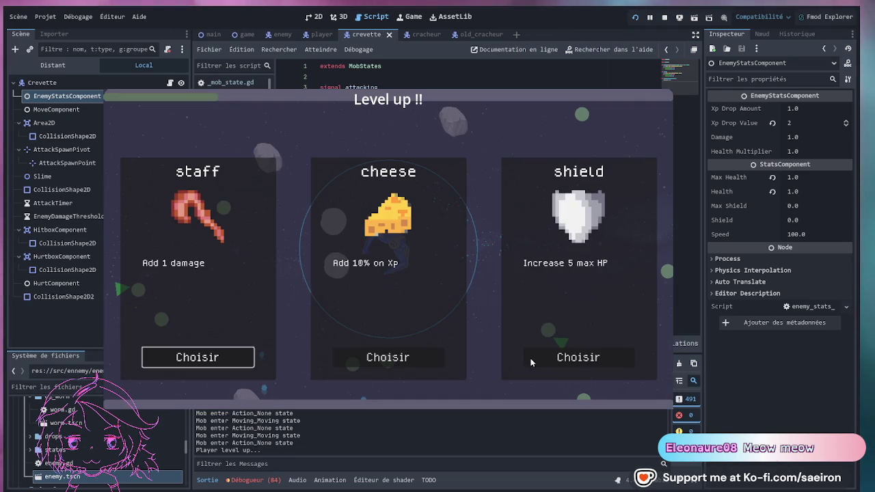
{"action": "left_click", "coordinate": [222, 364]}
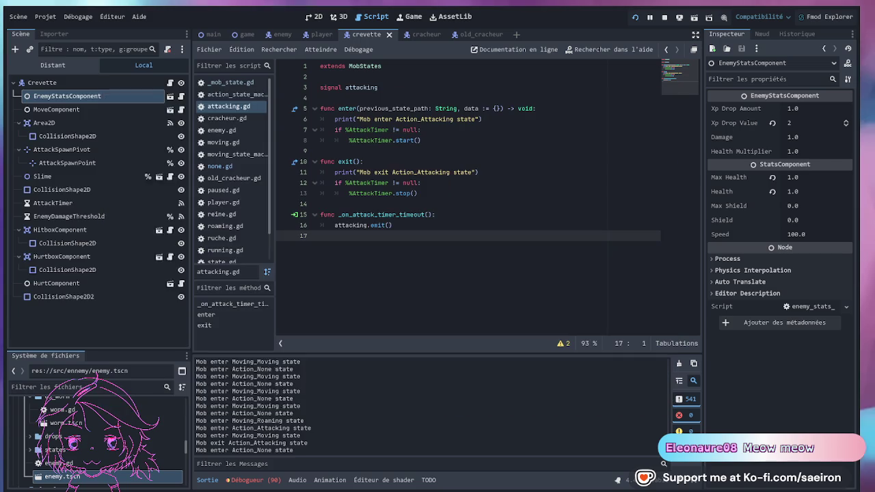
Stop the playtest and select BossPhase in the game scene to view its 300 s timer.
{"action": "key", "text": "Escape"}
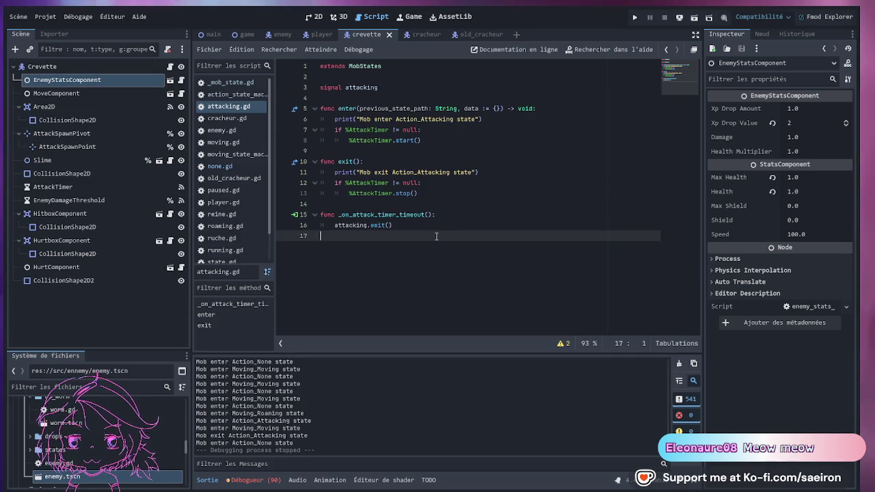
{"action": "left_click", "coordinate": [246, 34]}
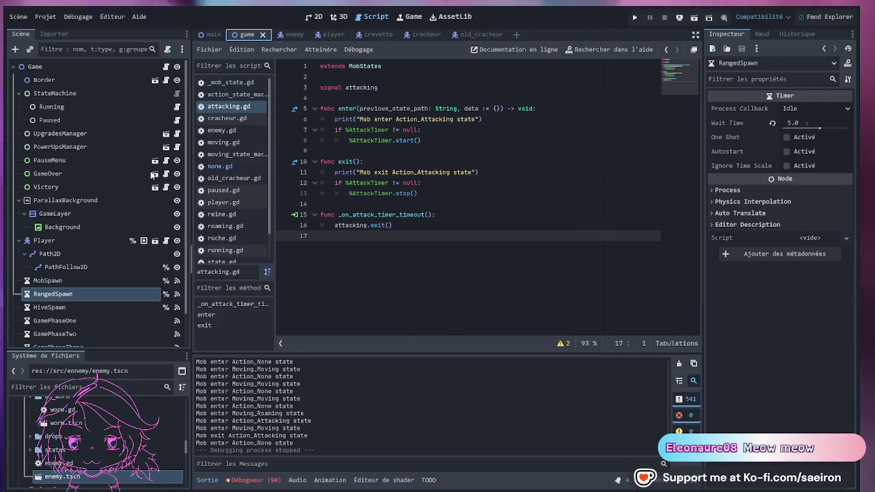
{"action": "left_click", "coordinate": [76, 323]}
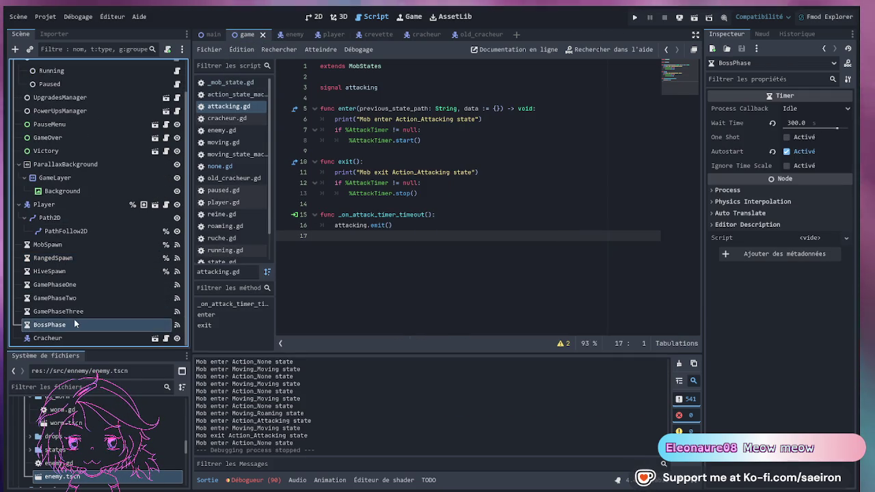
{"action": "left_click", "coordinate": [75, 311]}
{"action": "left_click", "coordinate": [81, 323]}
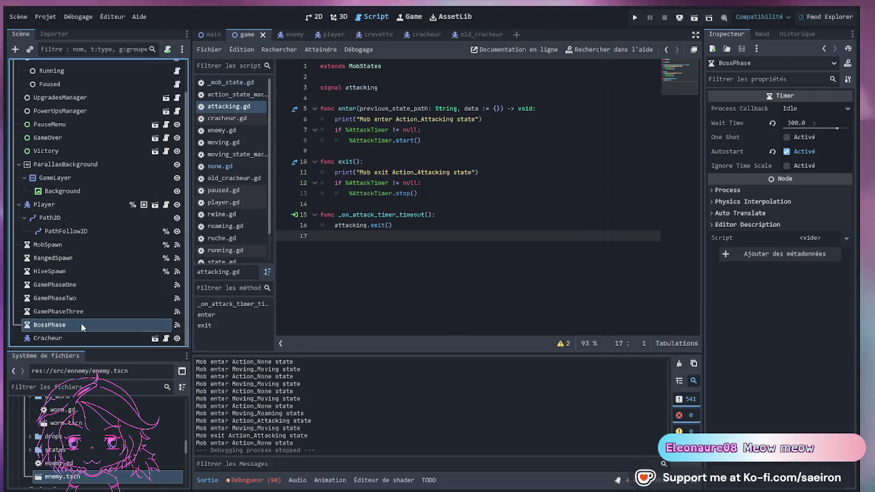